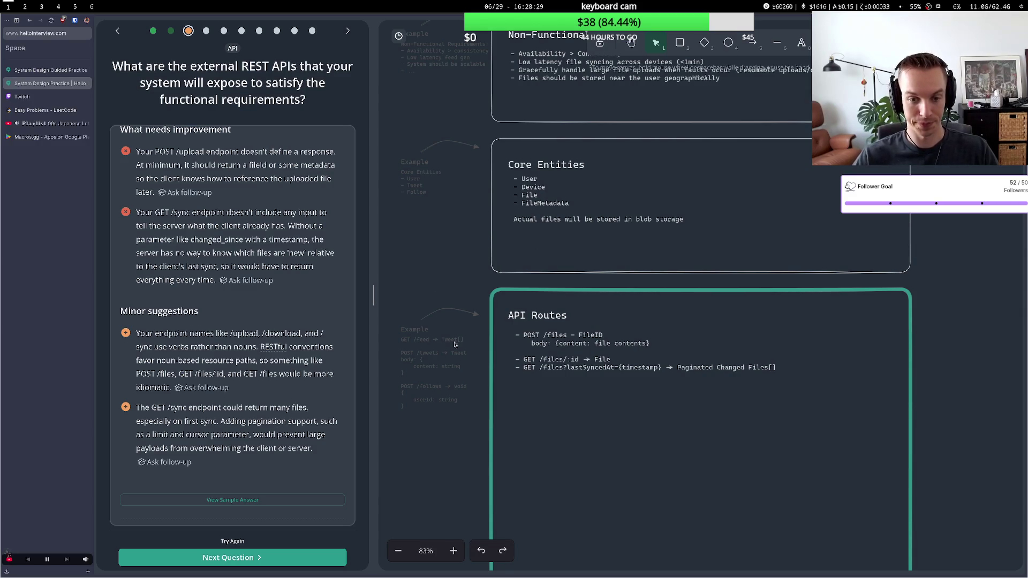
Scroll the API Routes notes box near the top of the whiteboard and resubmit the answer
click(621, 370)
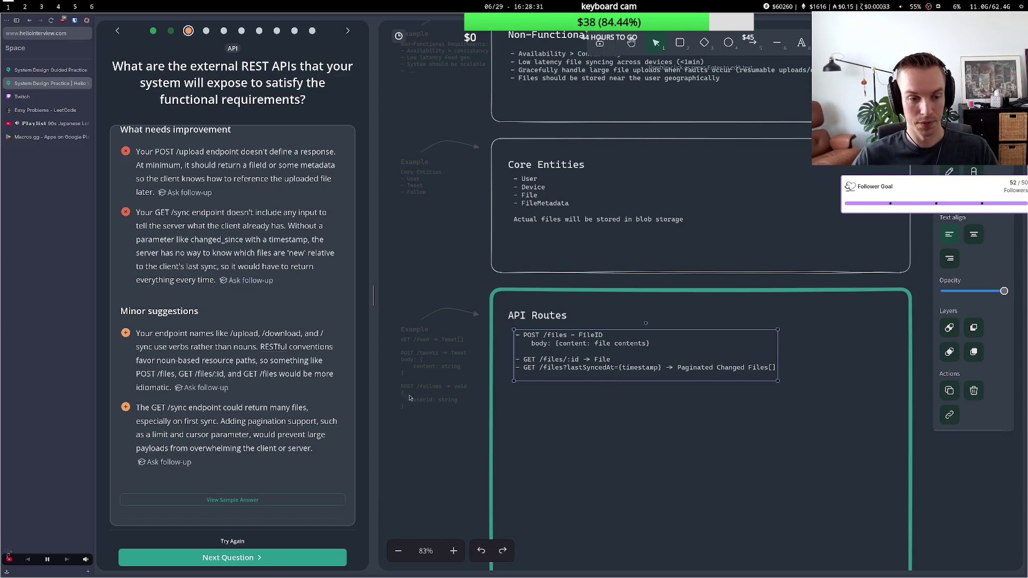
scroll(481, 369, up, 3)
scroll(481, 369, down, 5)
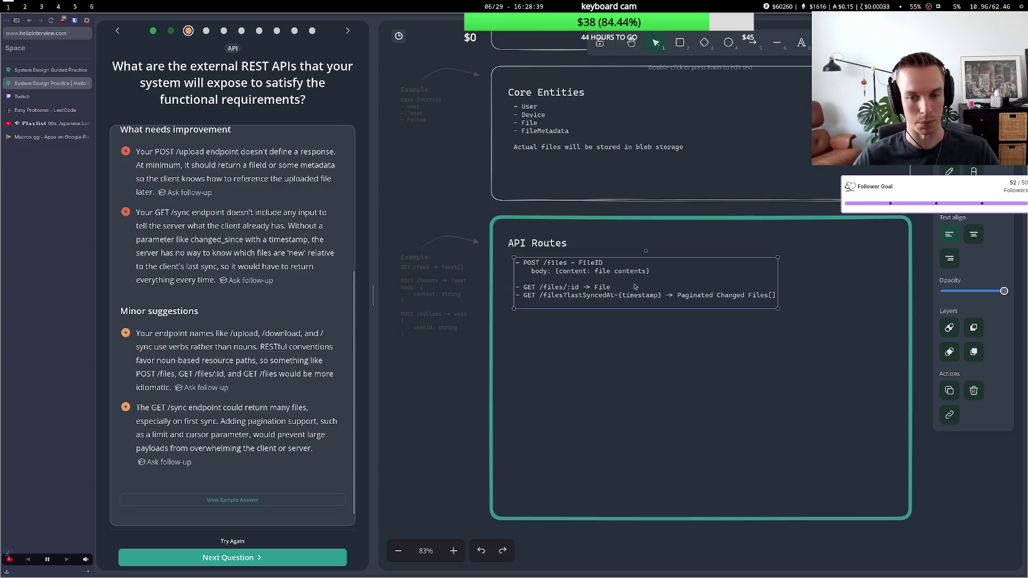
click(634, 359)
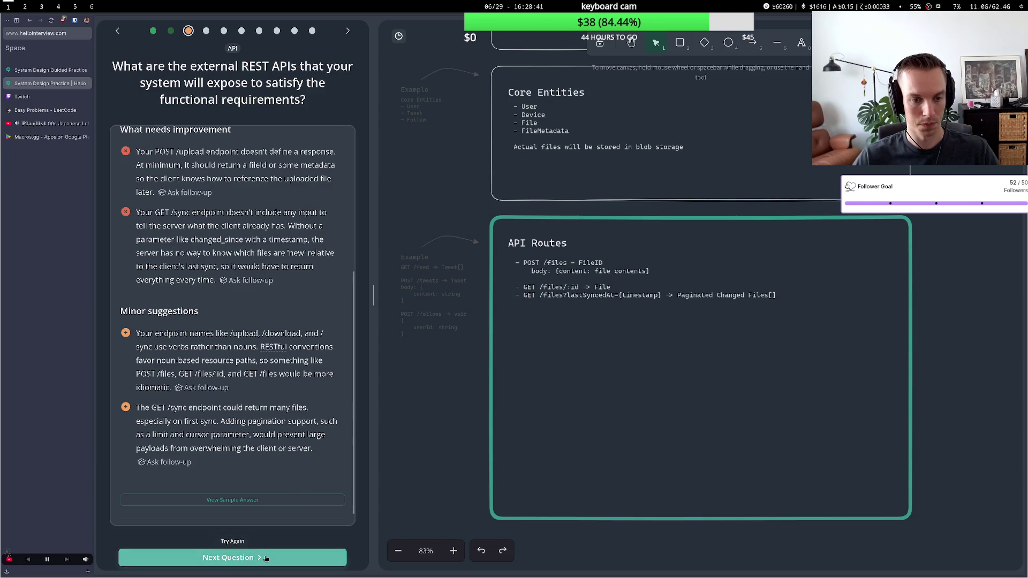
click(265, 558)
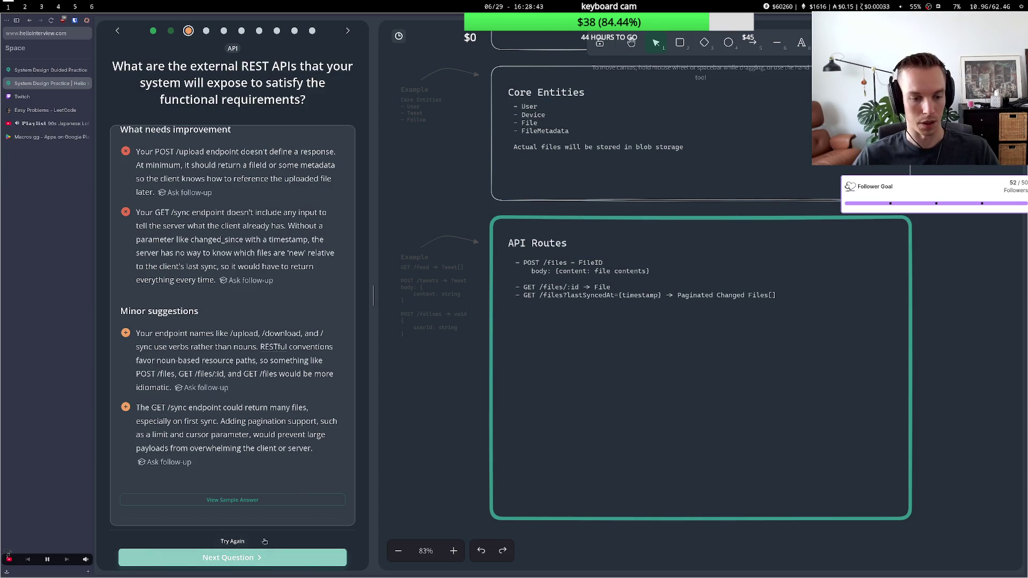
click(239, 542)
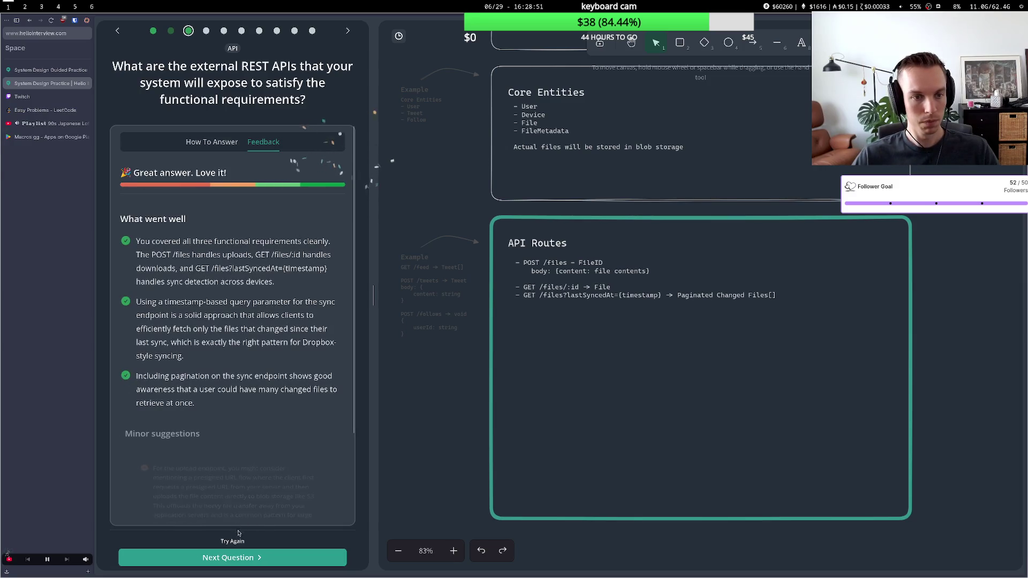
Highlight and read the minor suggestion to upload directly to blob storage via presigned URLs
scroll(183, 363, down, 2)
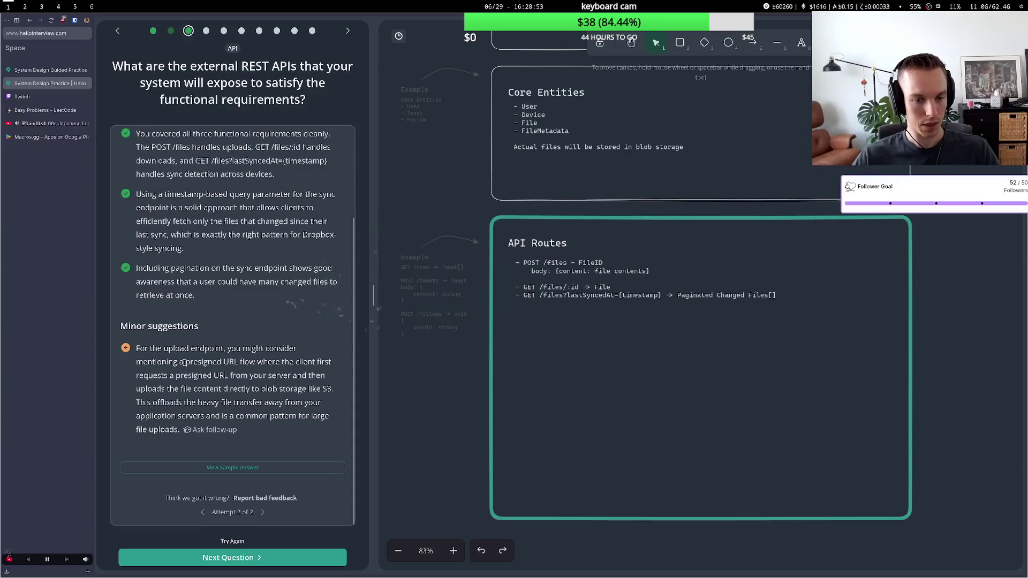
drag(163, 349, 250, 350)
drag(184, 362, 290, 363)
mouse_move(196, 376)
mouse_down()
mouse_move(261, 387)
mouse_move(313, 376)
mouse_move(261, 389)
mouse_move(286, 399)
mouse_up()
click(260, 378)
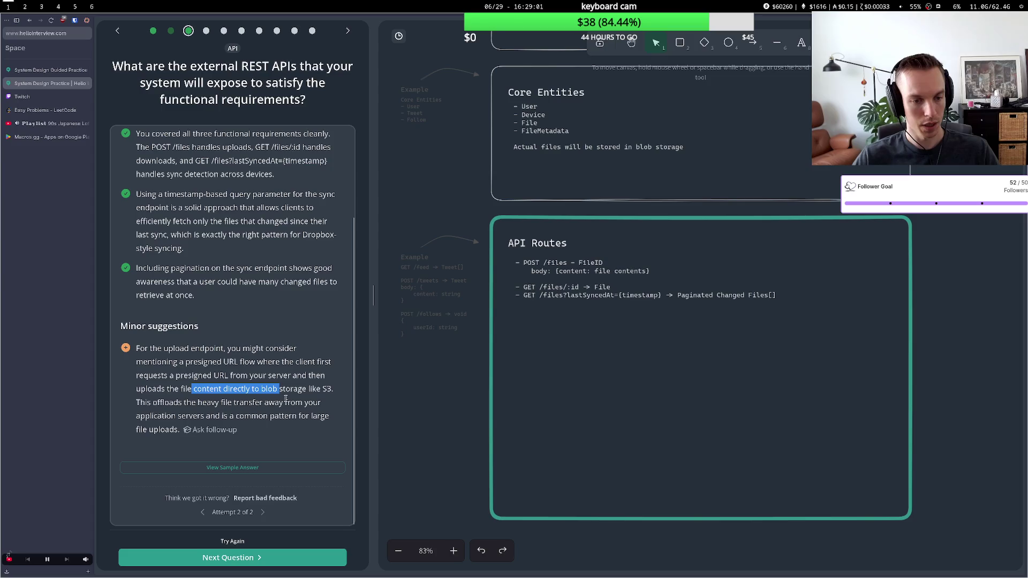
click(255, 402)
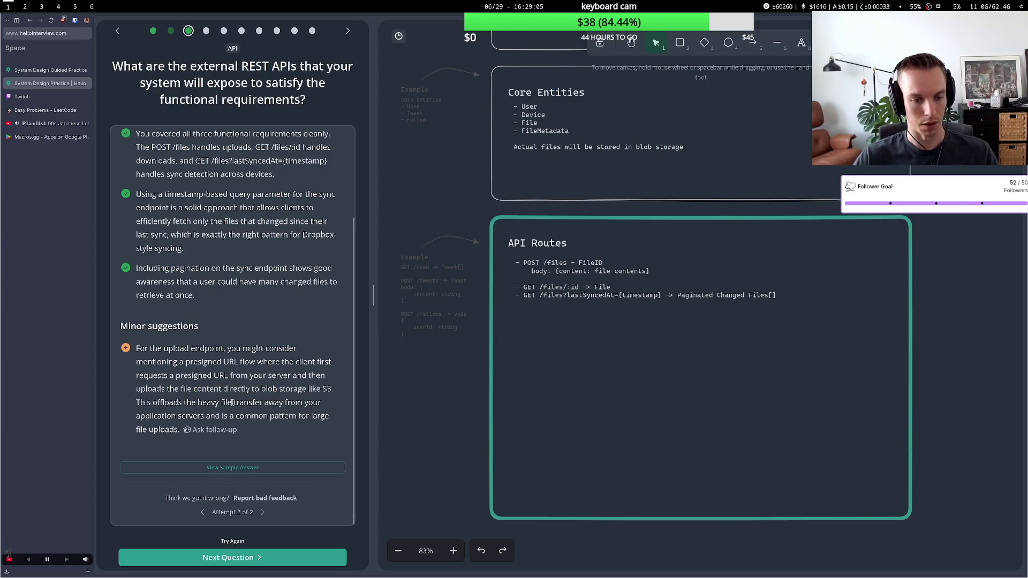
click(606, 293)
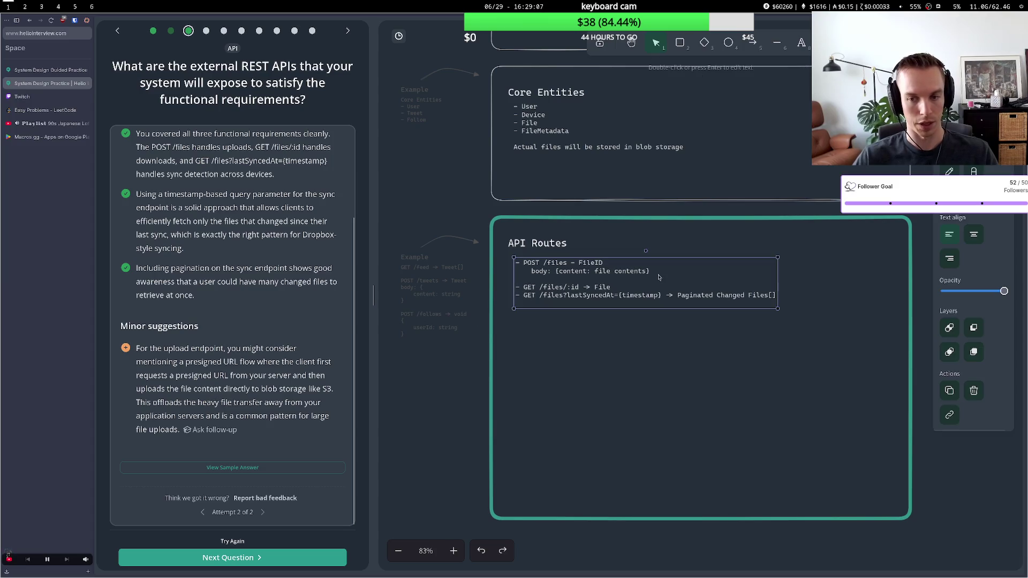
Replace the POST /files body line with 'FileID and presigned url to blob storage for upload'
double_click(650, 271)
click(649, 271)
drag(649, 270, 532, 271)
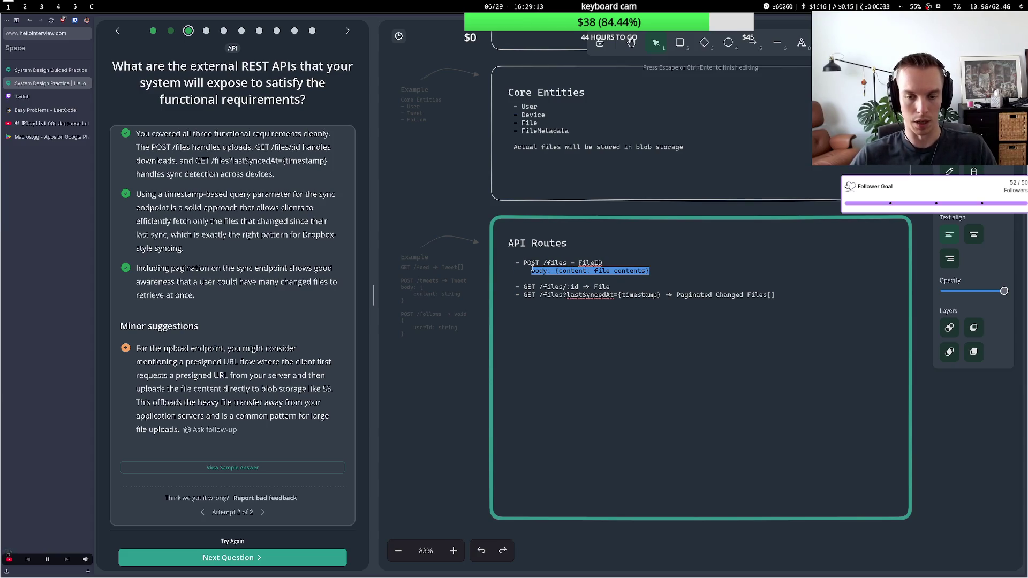
key(BackSpace)
key(BackSpace)
key(BackSpace)
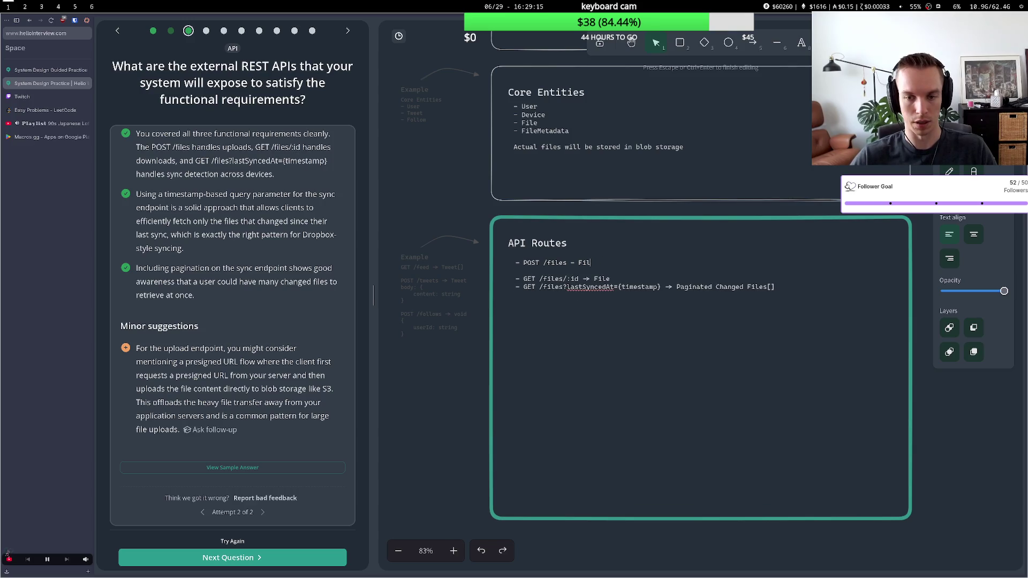
text(File)
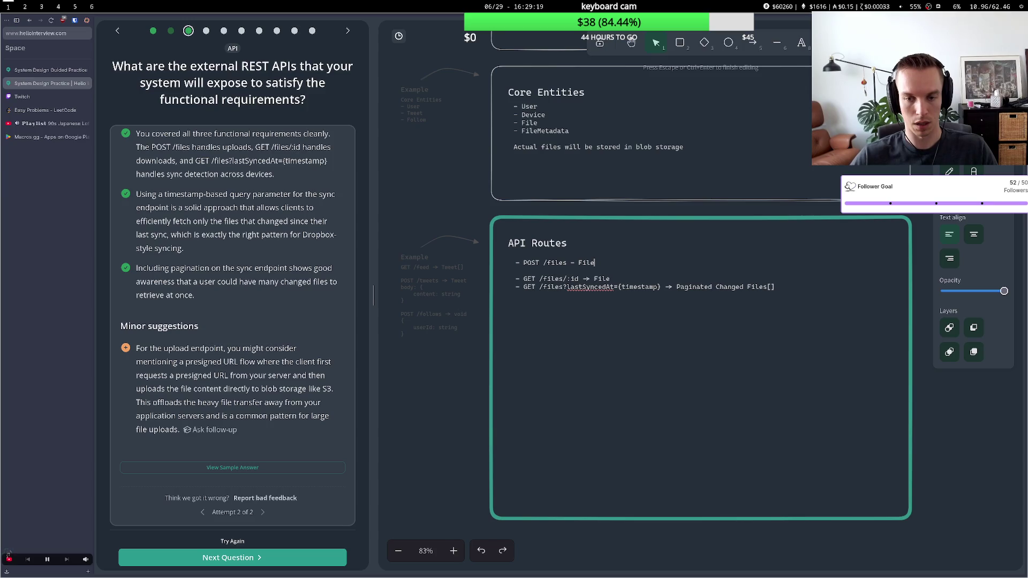
text(ID )
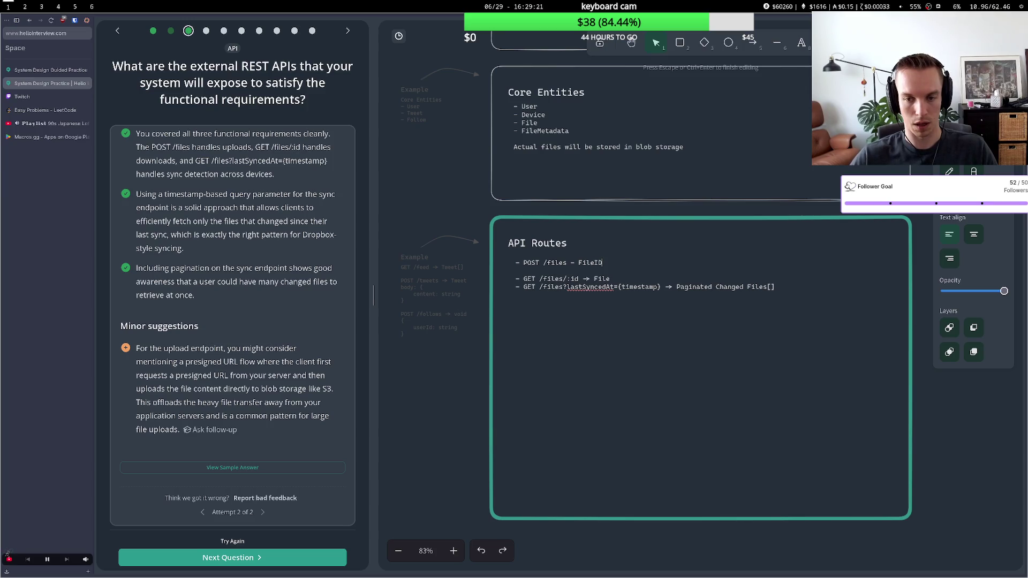
text(a)
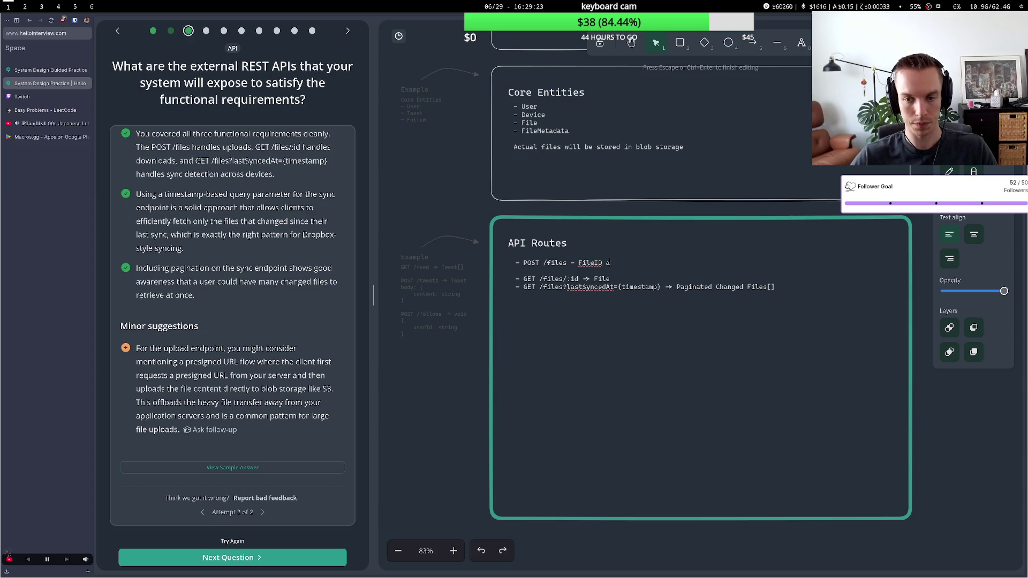
text(nd presi)
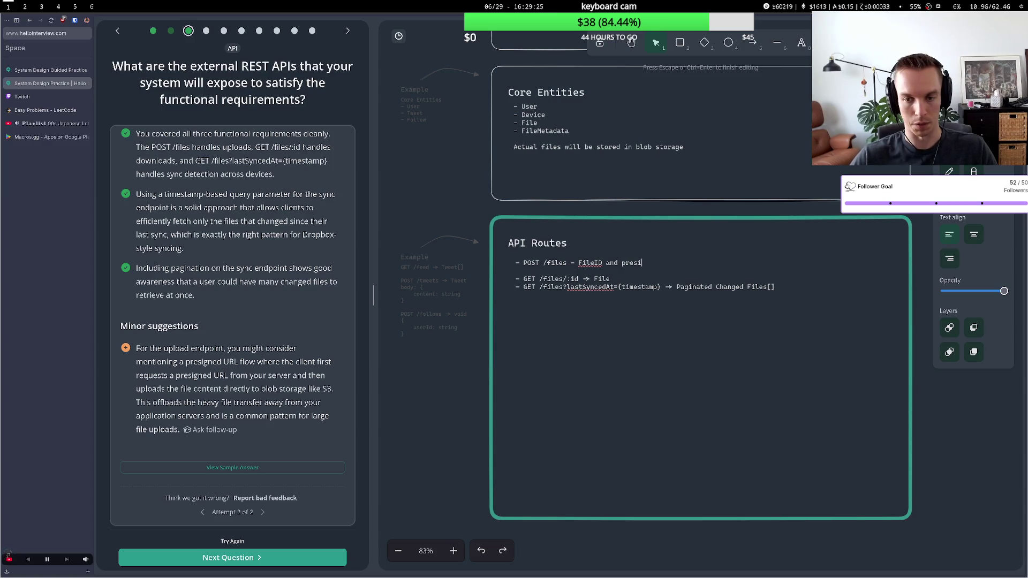
text(gned u)
text(rl)
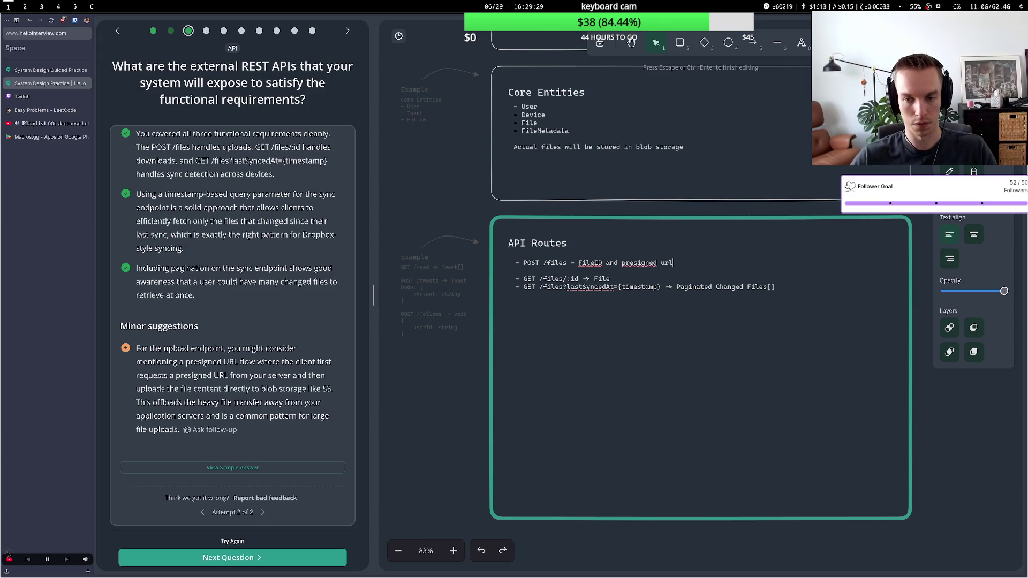
text( to )
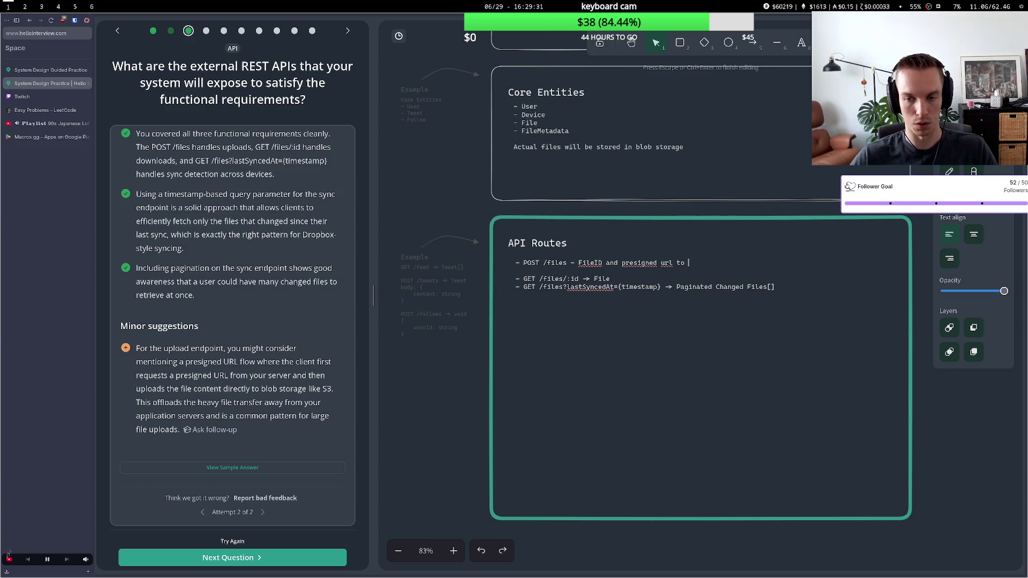
text(blob stor)
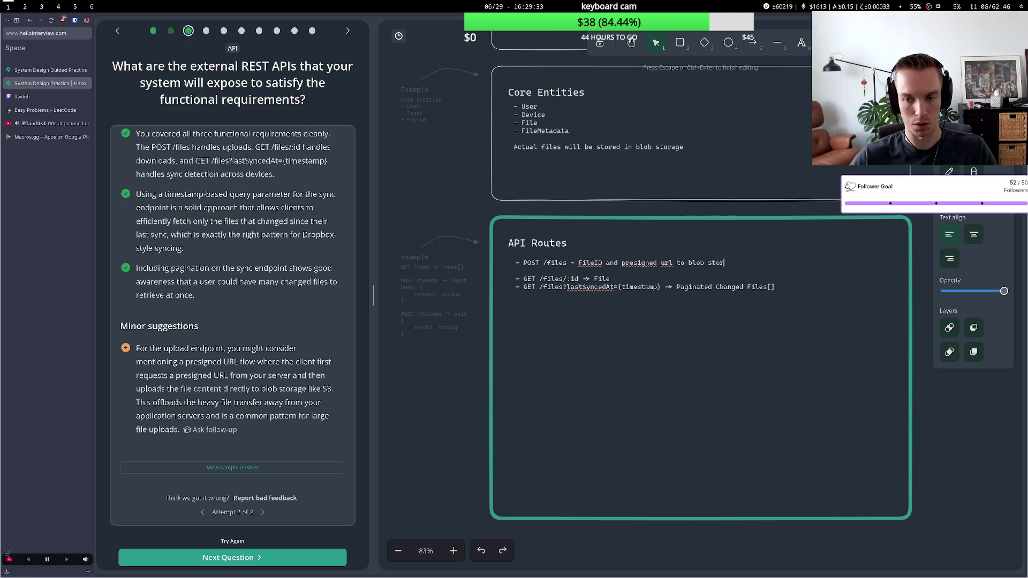
text(age for upload)
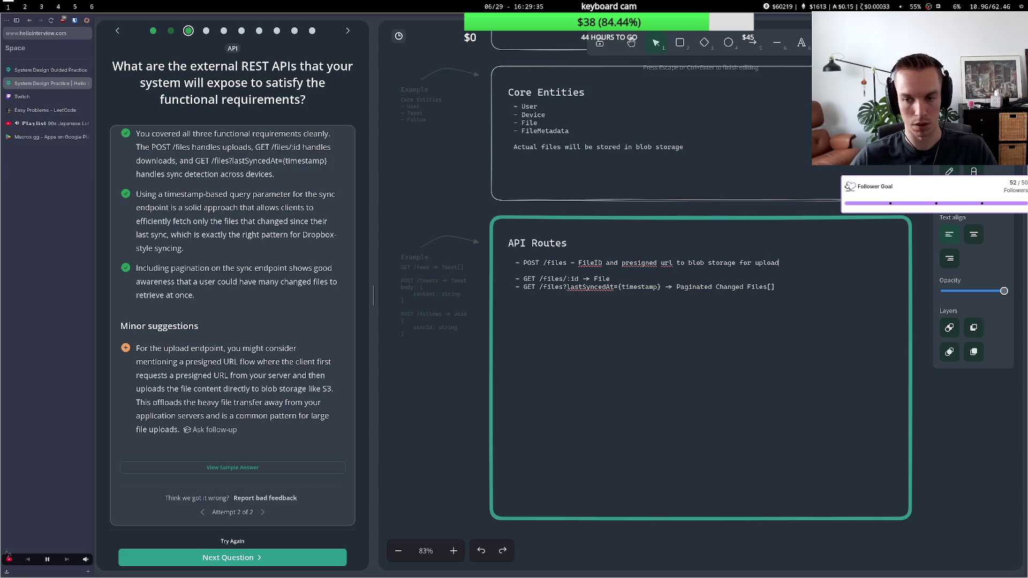
click(556, 353)
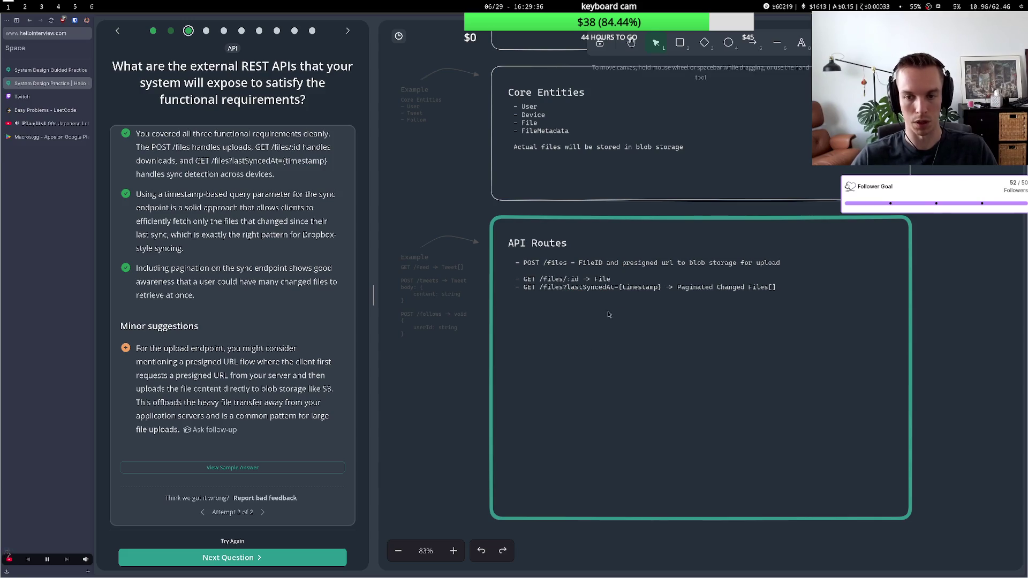
Remove the blank line after the POST route and submit the updated answer for review
click(552, 272)
double_click(552, 271)
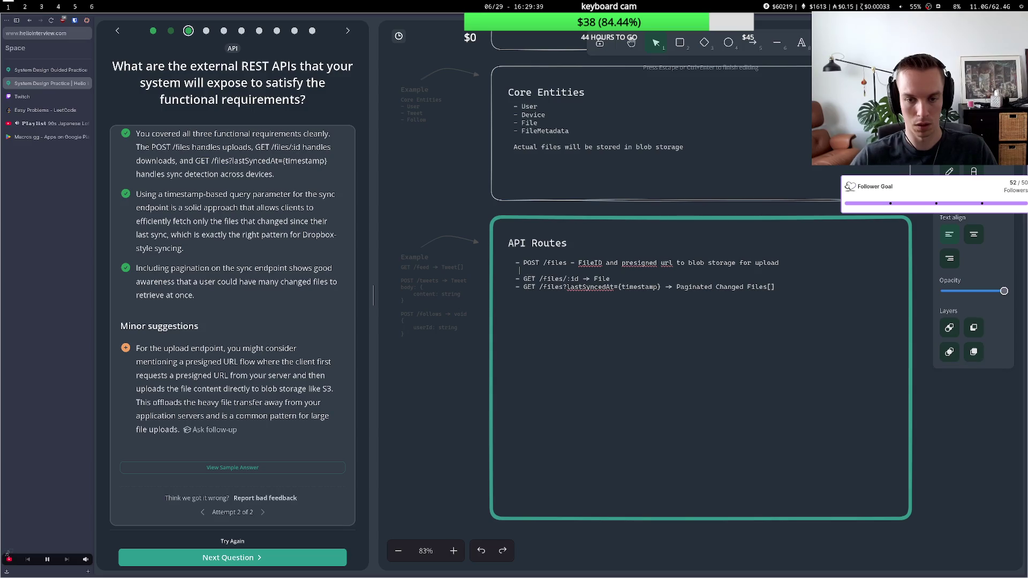
key(BackSpace)
key(Escape)
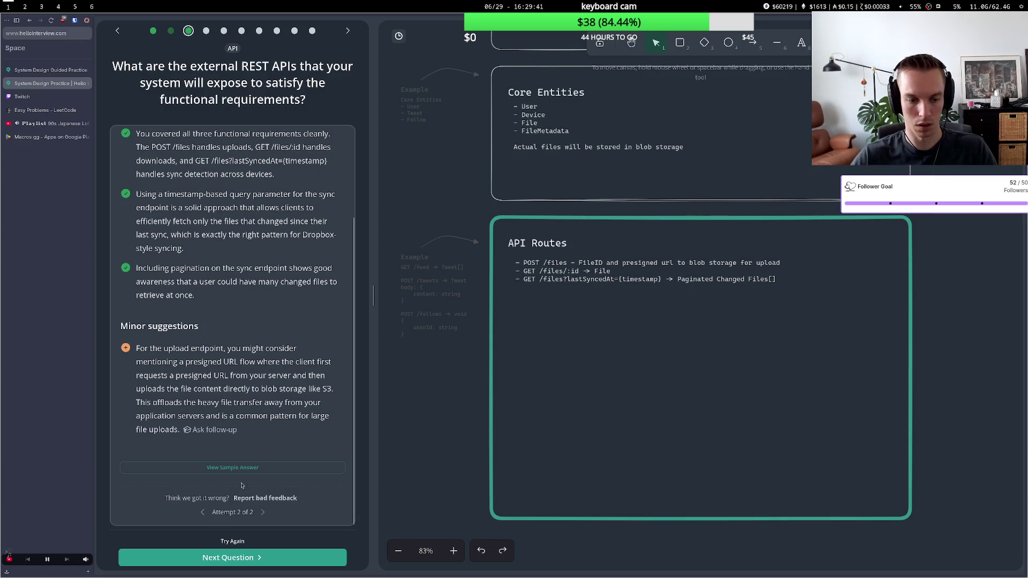
click(230, 542)
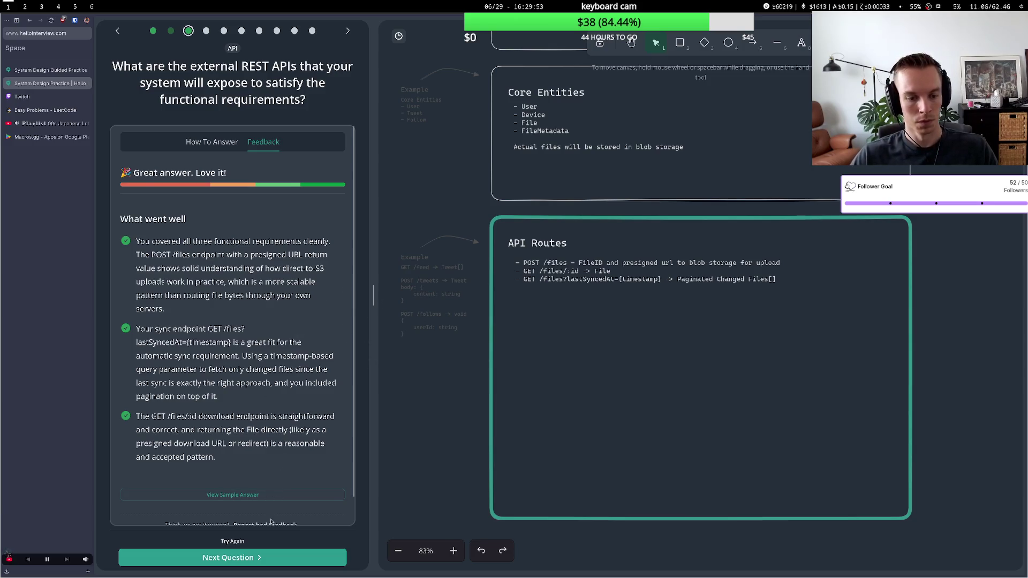
Review the new grade and advance to the 'How will users be able to upload files?' question
scroll(275, 494, down, 2)
click(245, 556)
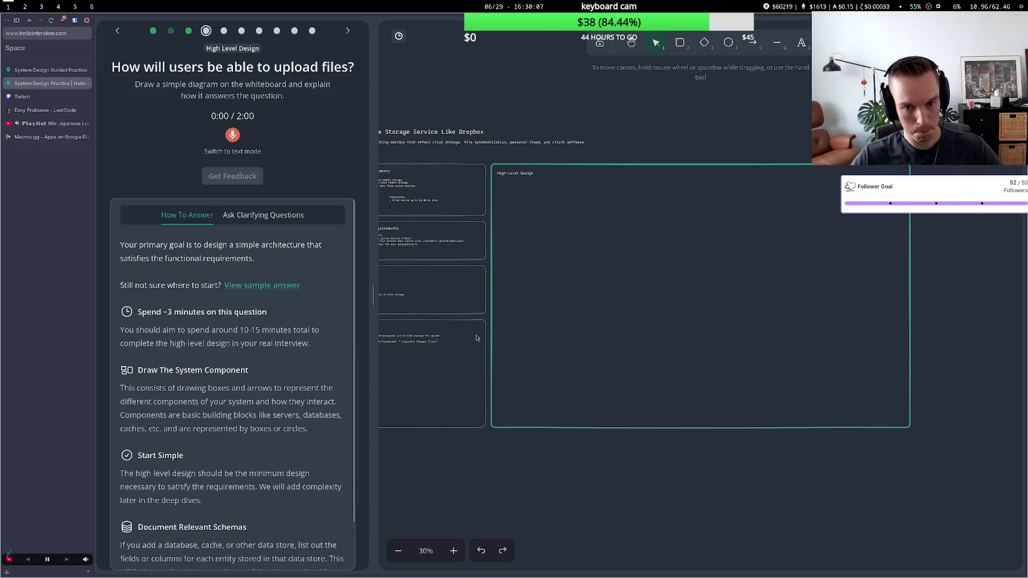
Widen the whiteboard, zoom out to 50% and centre the High-Level Design box
drag(373, 284, 297, 284)
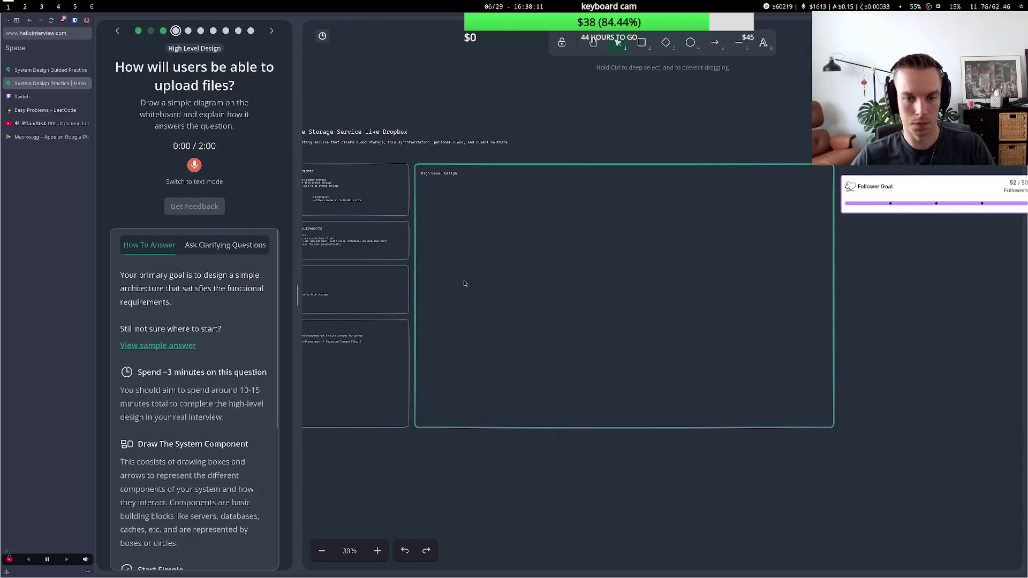
scroll(465, 284, up, 2)
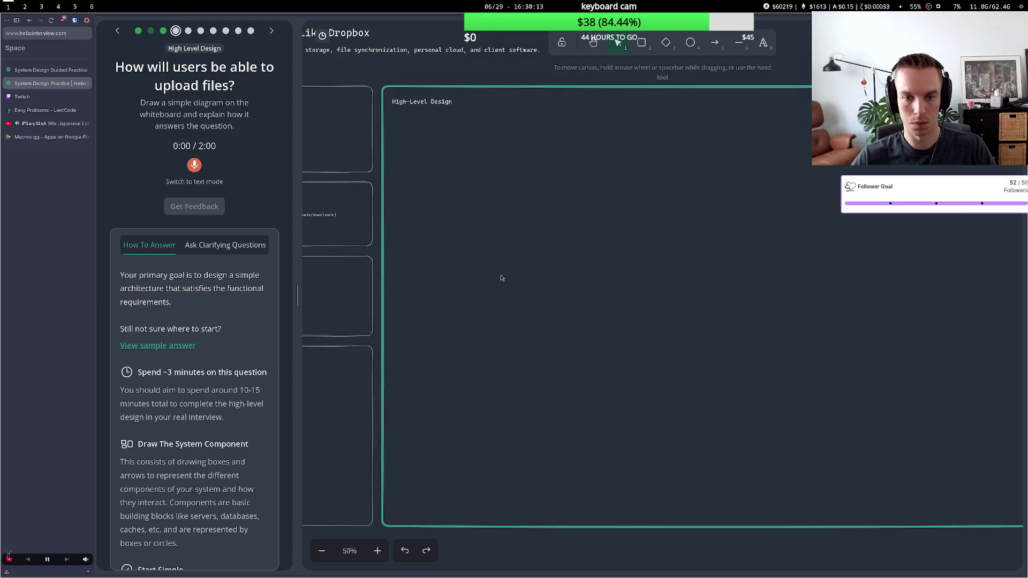
key(h)
drag(629, 160, 567, 194)
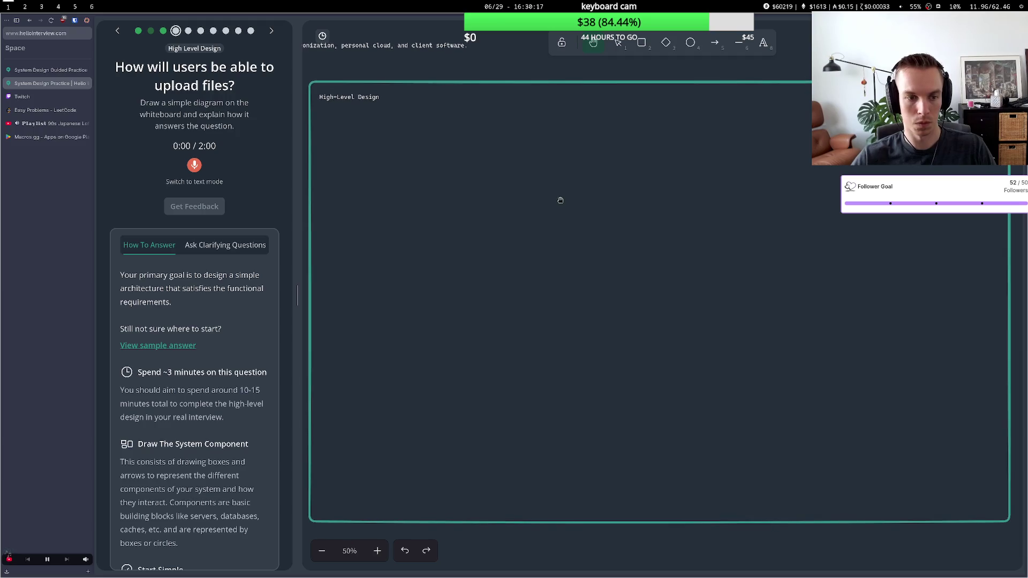
Draw a small circle on the left of the design box labelled 'client'
click(686, 46)
drag(365, 256, 410, 298)
double_click(392, 286)
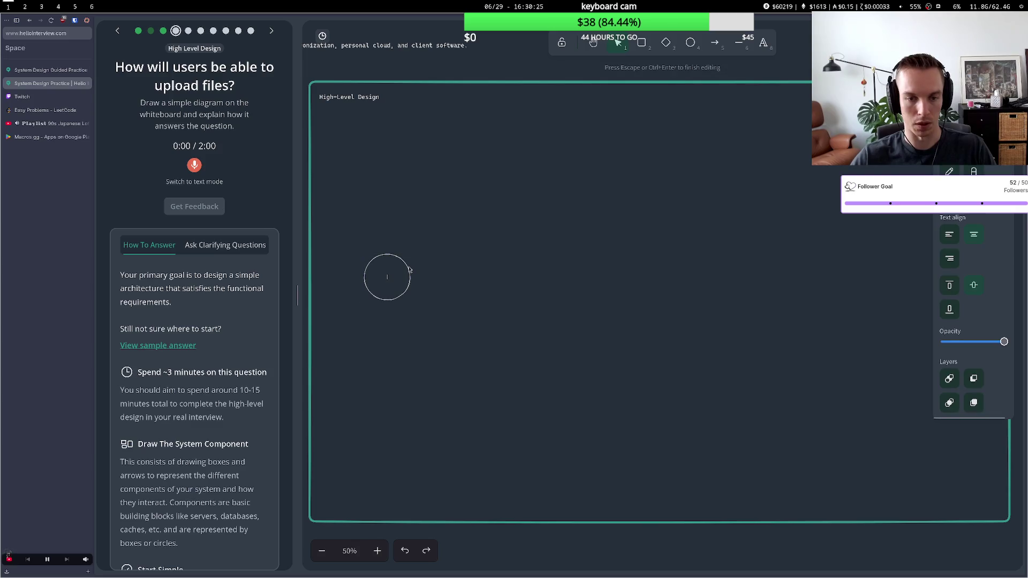
text(clas)
text(nt)
key(Escape)
key(Escape)
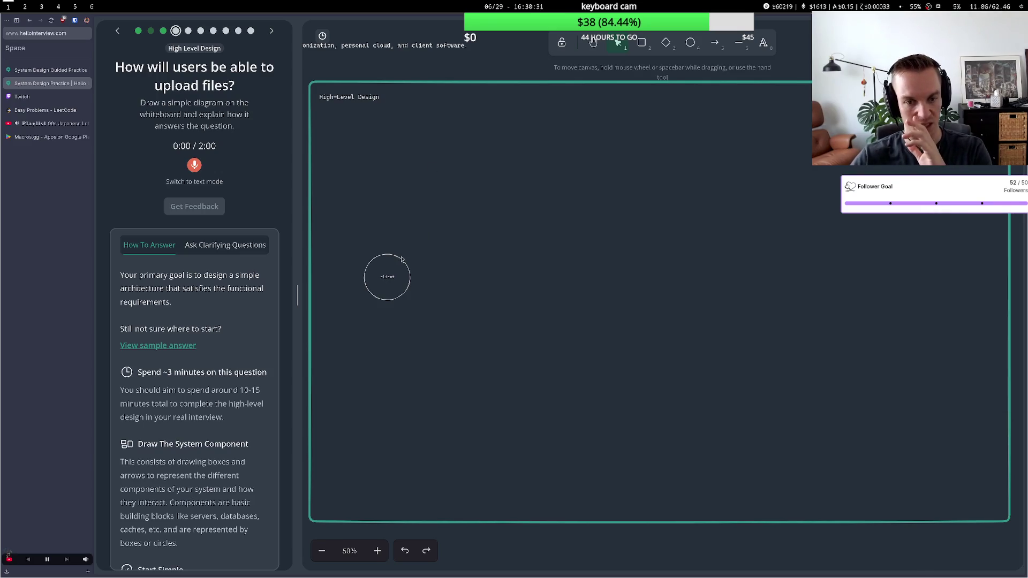
click(402, 260)
click(541, 152)
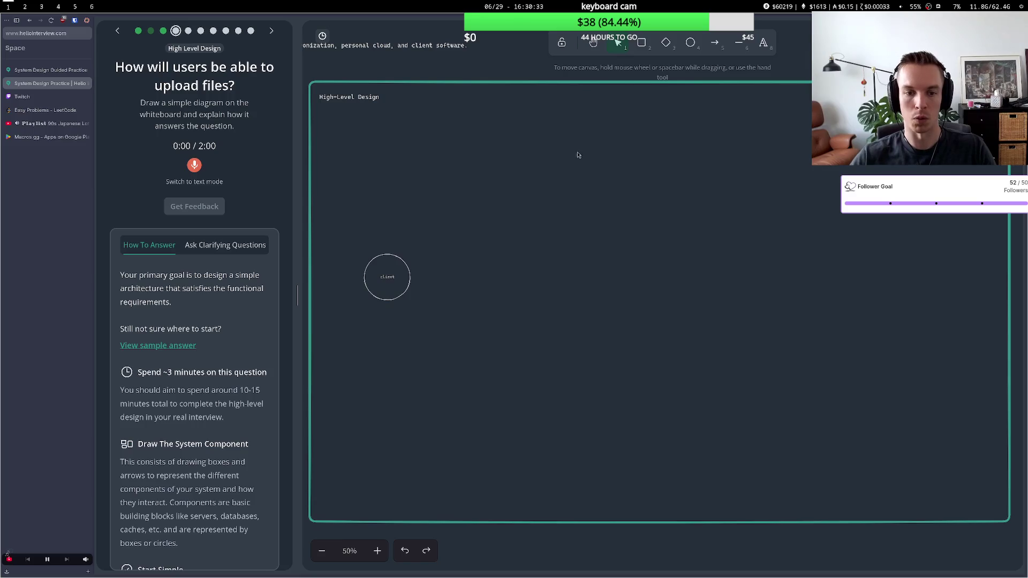
Draw a rectangle right of the client labelled 'server'
click(641, 43)
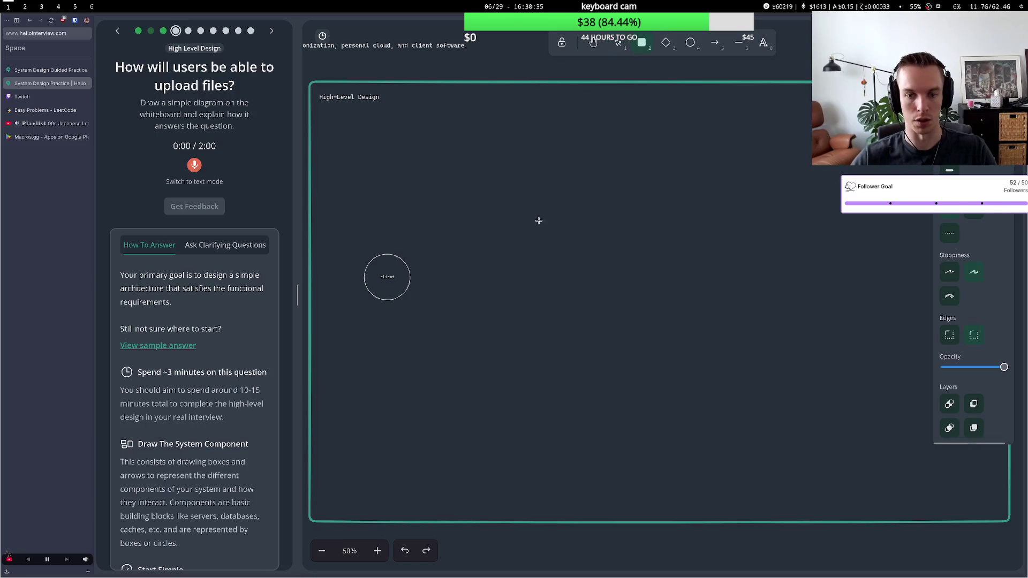
mouse_move(490, 254)
mouse_down()
mouse_move(552, 277)
mouse_move(568, 296)
mouse_up()
double_click(531, 281)
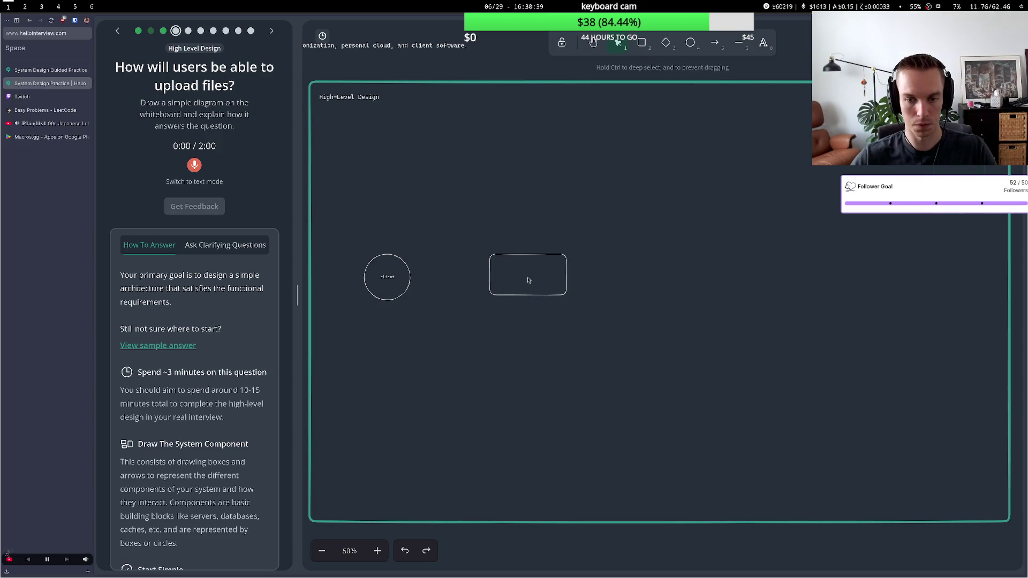
text(server)
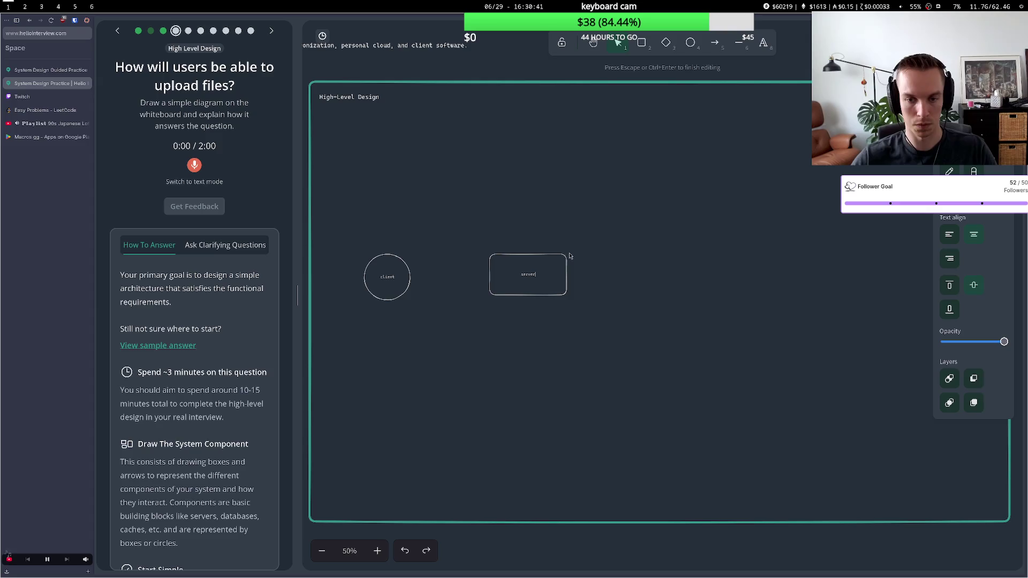
click(587, 216)
click(527, 268)
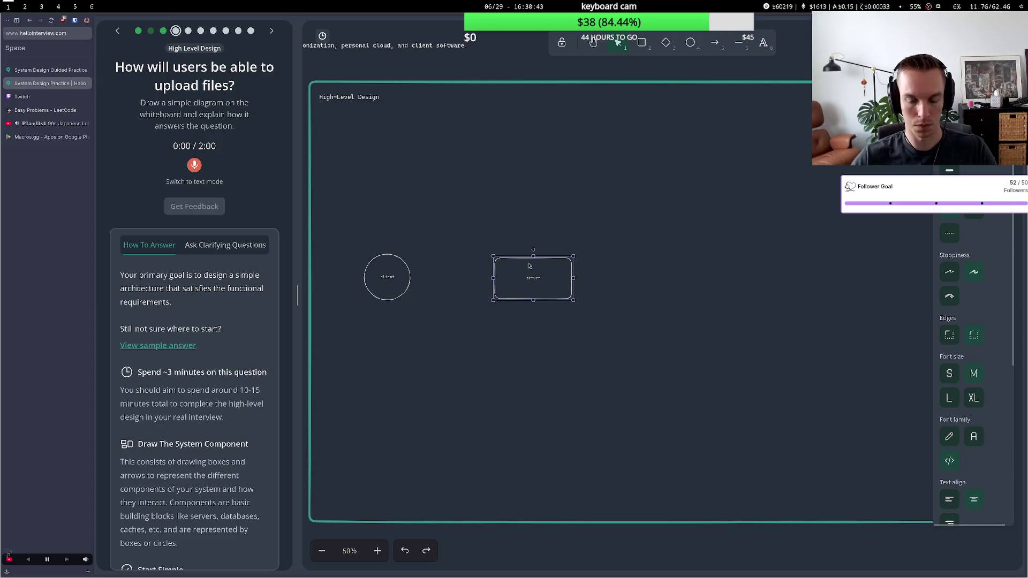
Add a circle labelled 'Blob storage' above the server box
key(4)
mouse_move(473, 127)
mouse_down()
mouse_move(518, 169)
mouse_move(549, 174)
mouse_move(509, 164)
mouse_up()
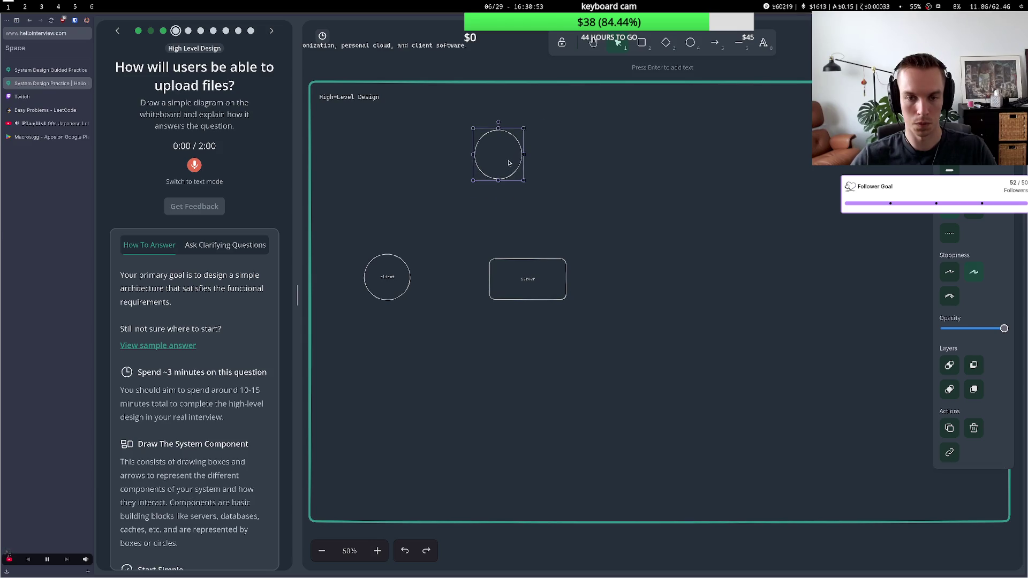
key(Return)
text(Bl)
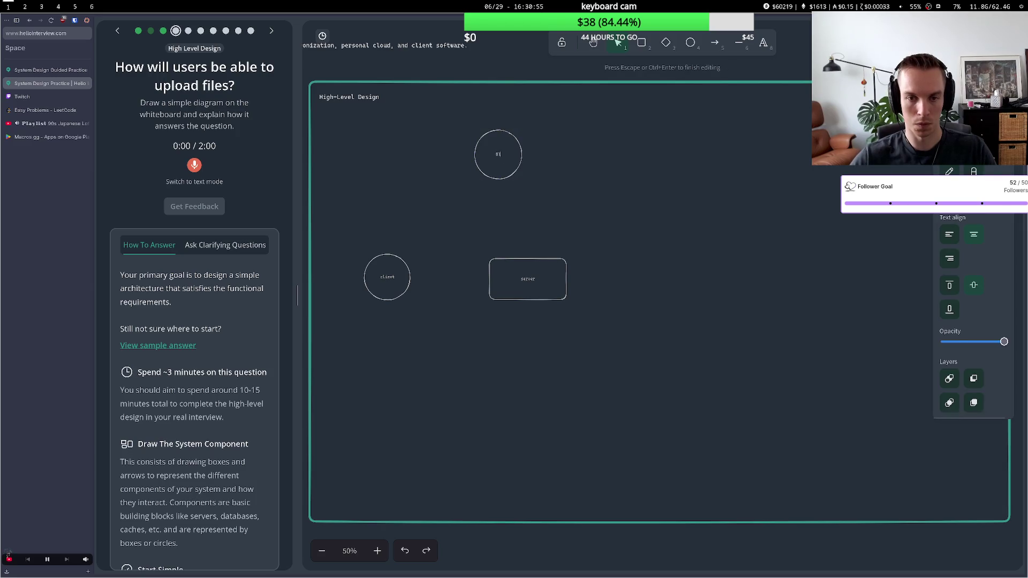
text(ob storage)
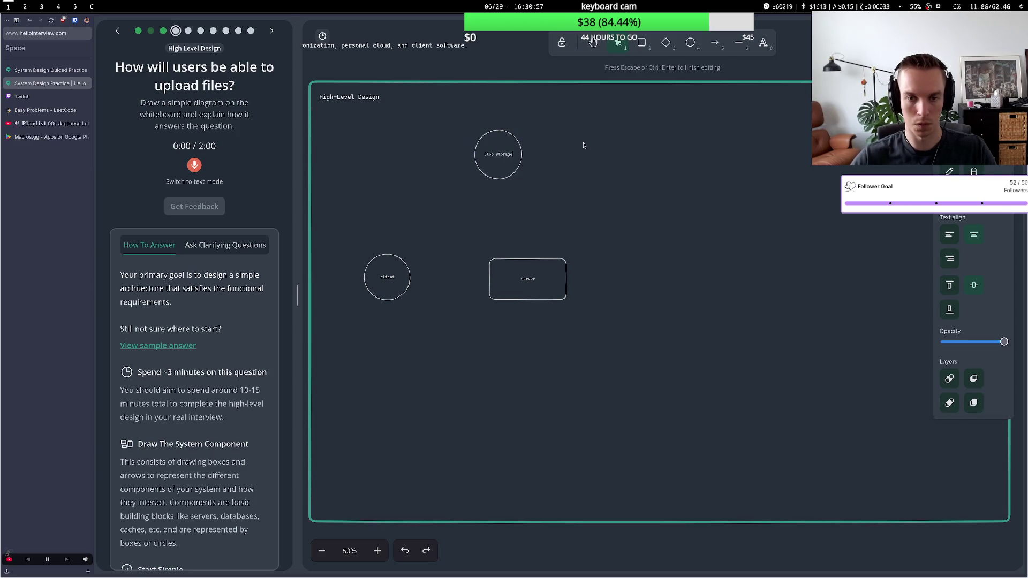
click(584, 145)
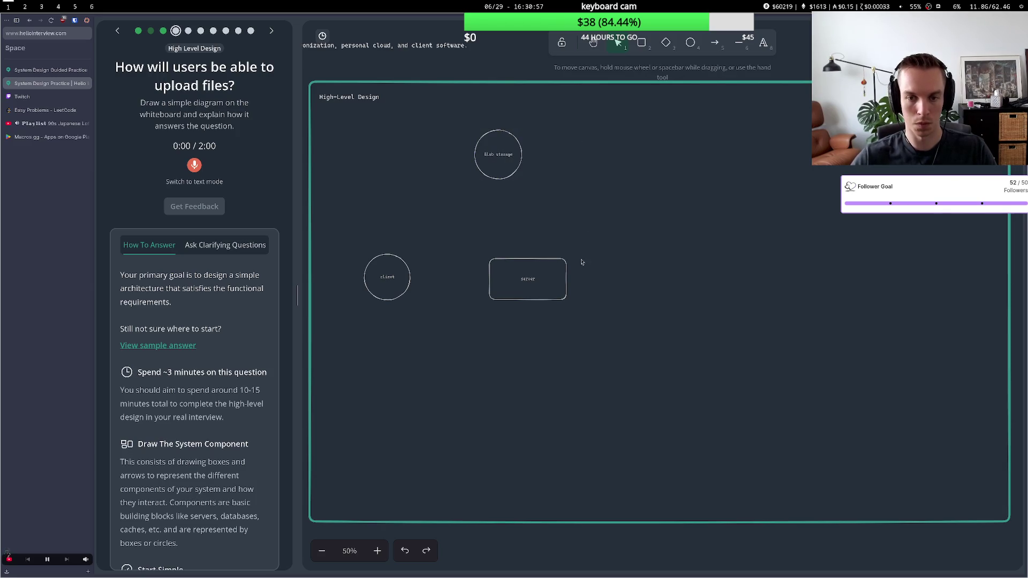
Draw a tall ellipse right of the server labelled 'DB'
click(689, 43)
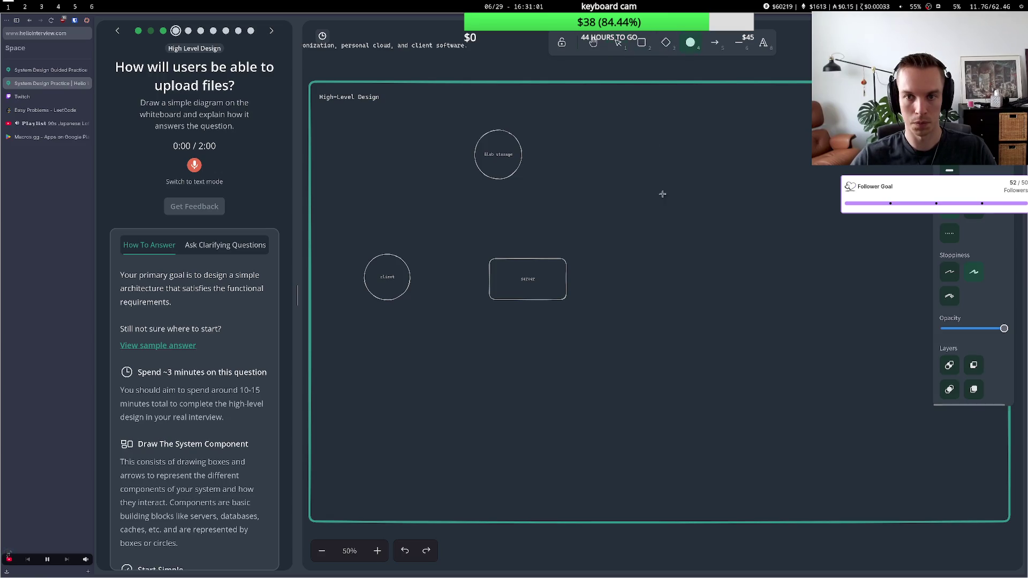
mouse_move(649, 171)
mouse_down()
mouse_move(698, 338)
mouse_move(697, 282)
mouse_move(702, 293)
mouse_move(683, 303)
mouse_up()
double_click(676, 282)
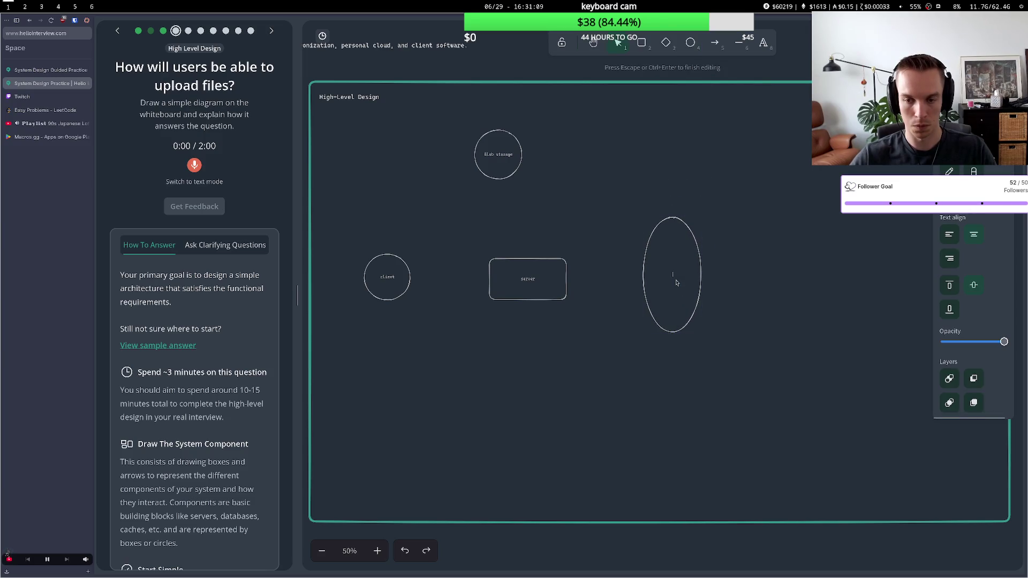
text(q)
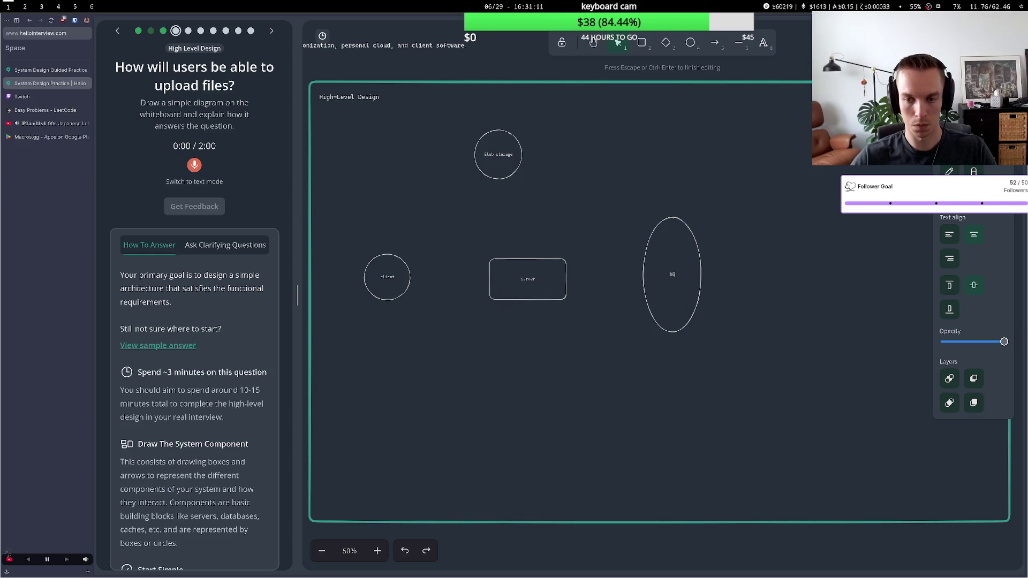
click(643, 191)
Connect client and server with a double-headed arrow
key(a)
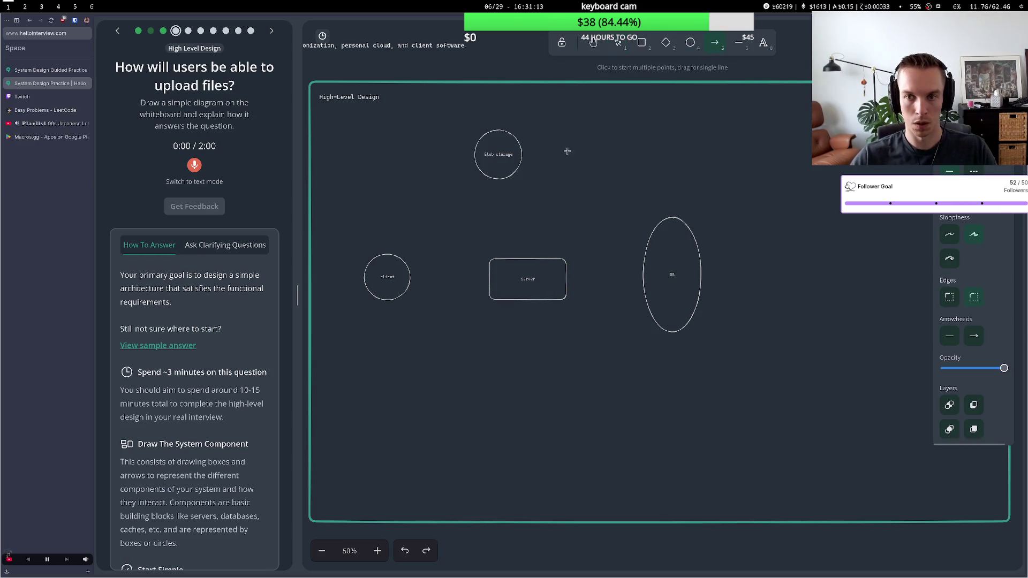
click(411, 279)
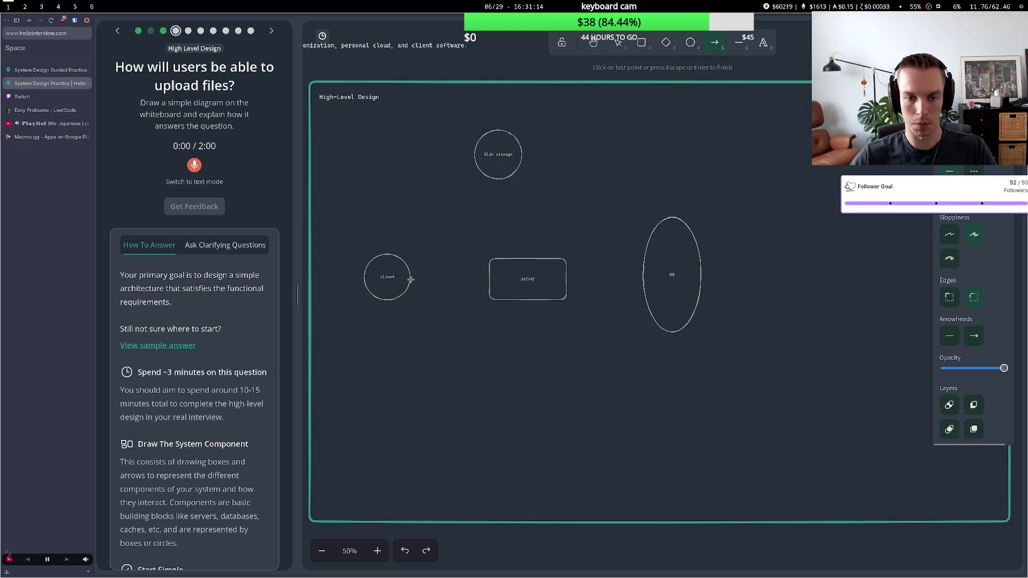
click(489, 282)
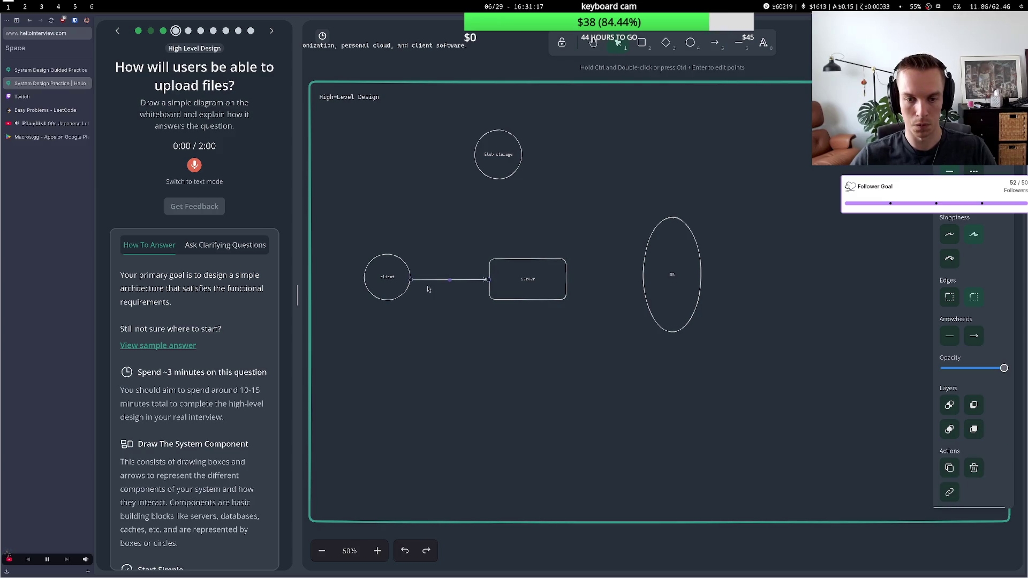
click(951, 336)
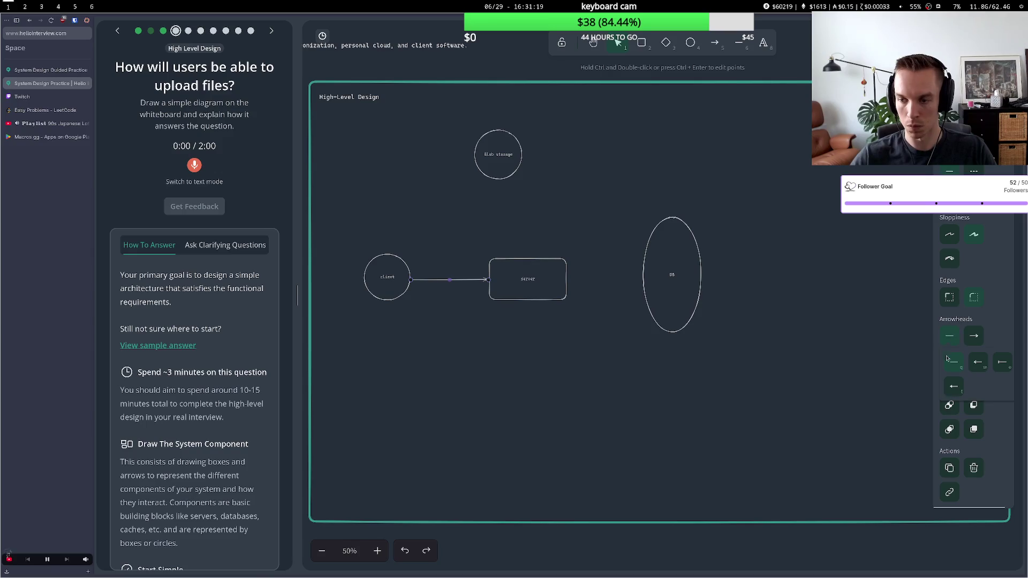
click(975, 363)
click(469, 259)
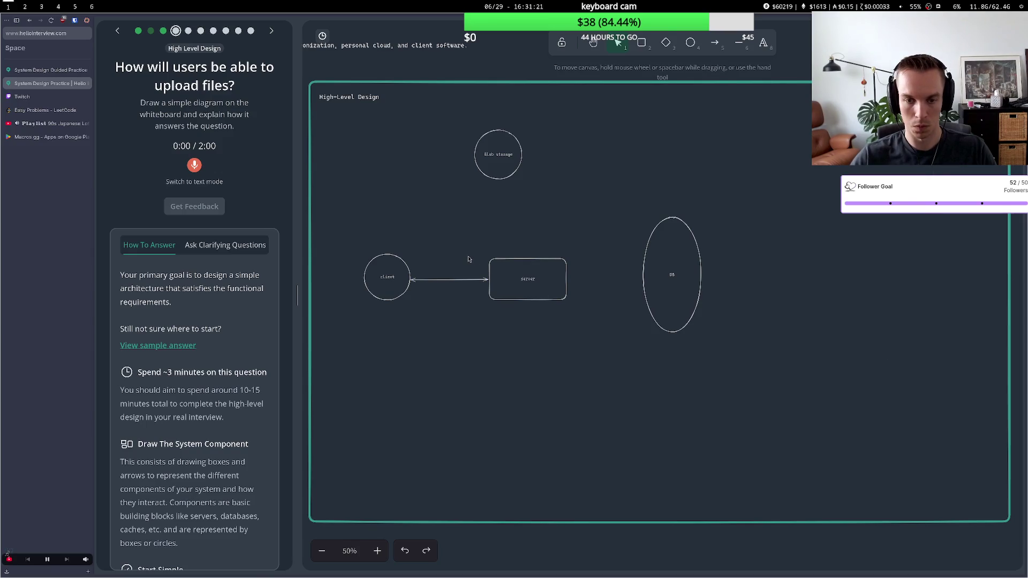
Draw arrows from the server to the DB and to Blob storage, nudging Blob storage up-right
click(715, 43)
click(567, 278)
click(641, 280)
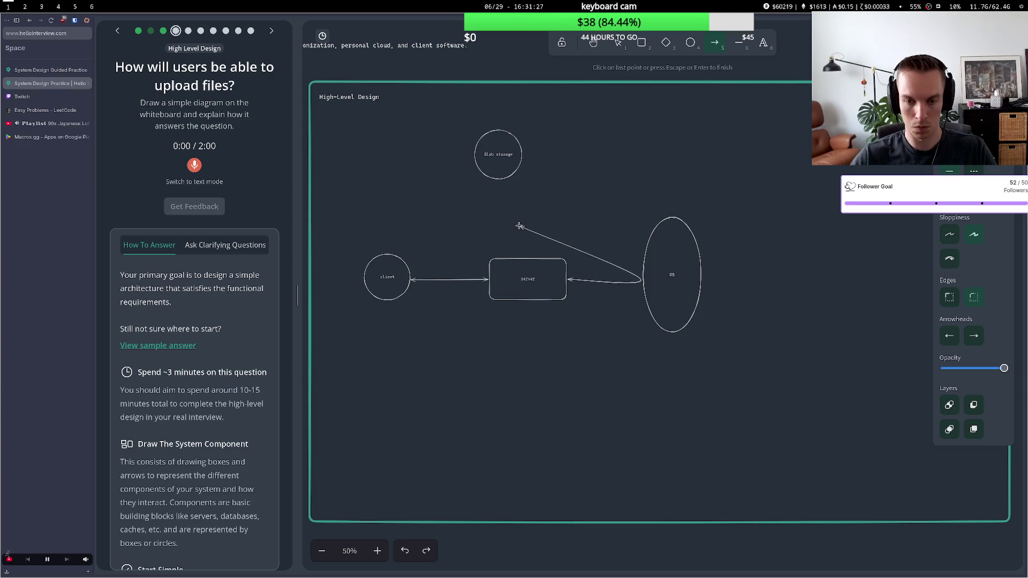
key(Escape)
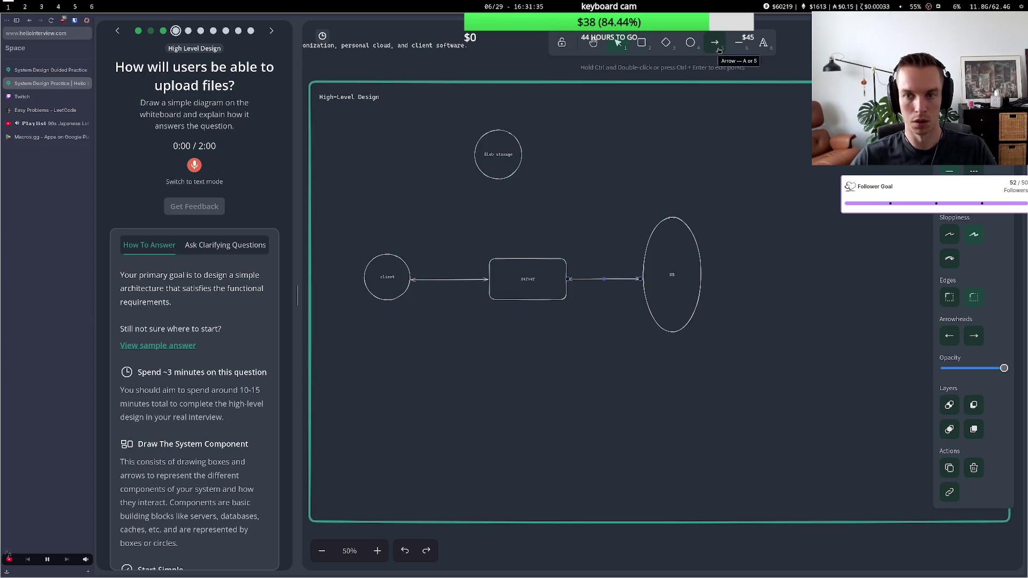
click(715, 44)
click(527, 259)
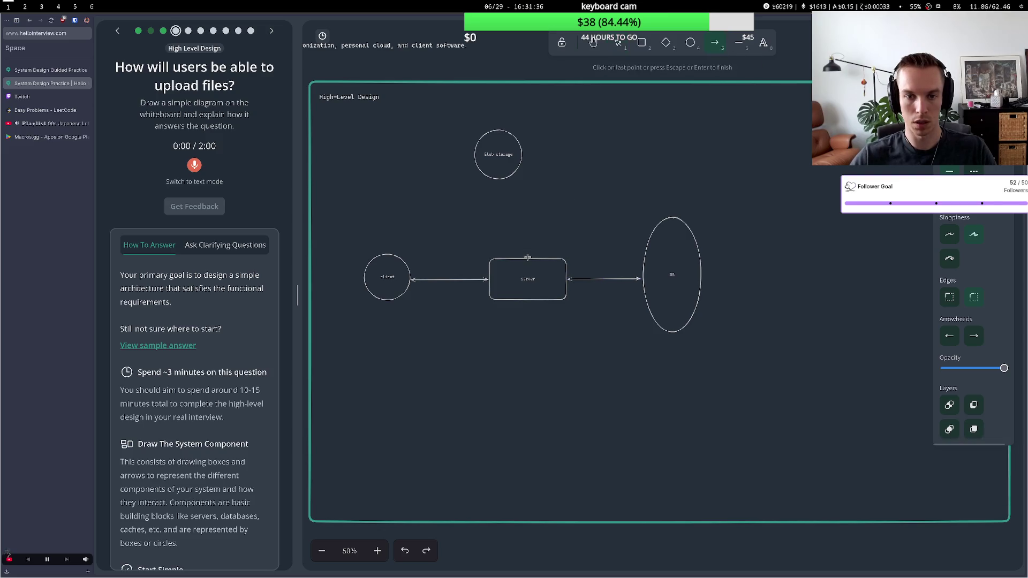
click(506, 183)
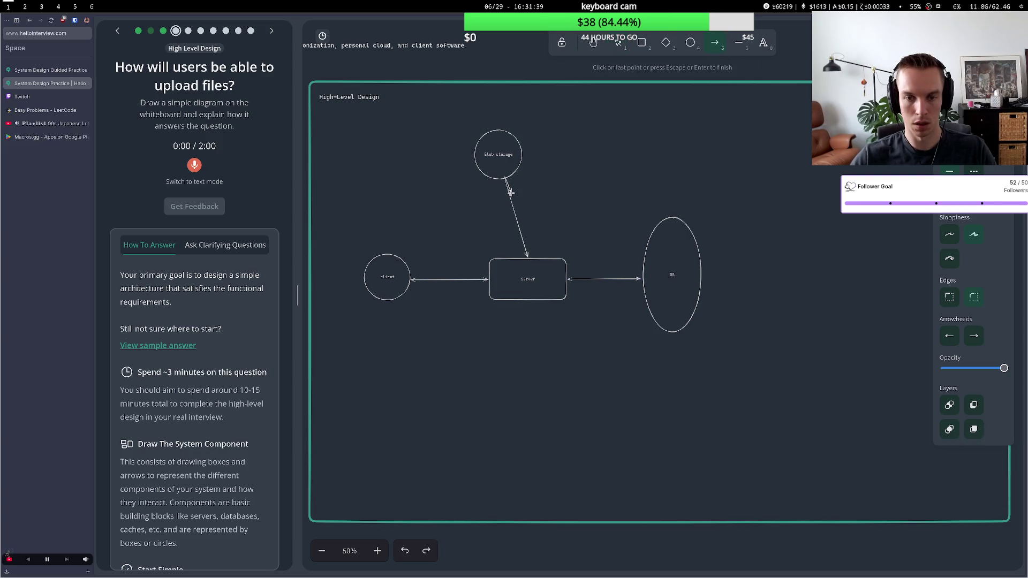
key(Escape)
drag(499, 171, 512, 172)
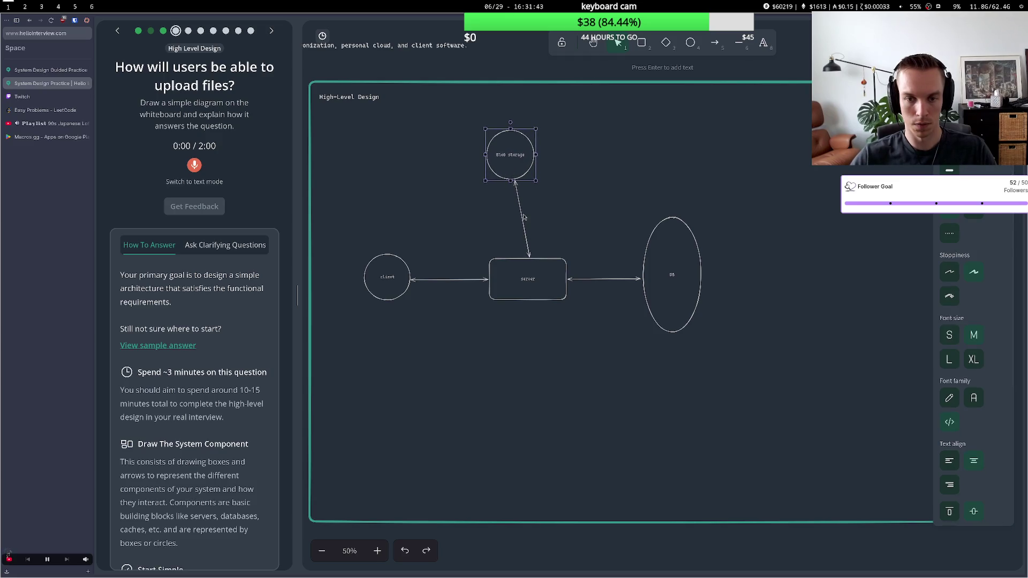
key(Return)
text(Get sig)
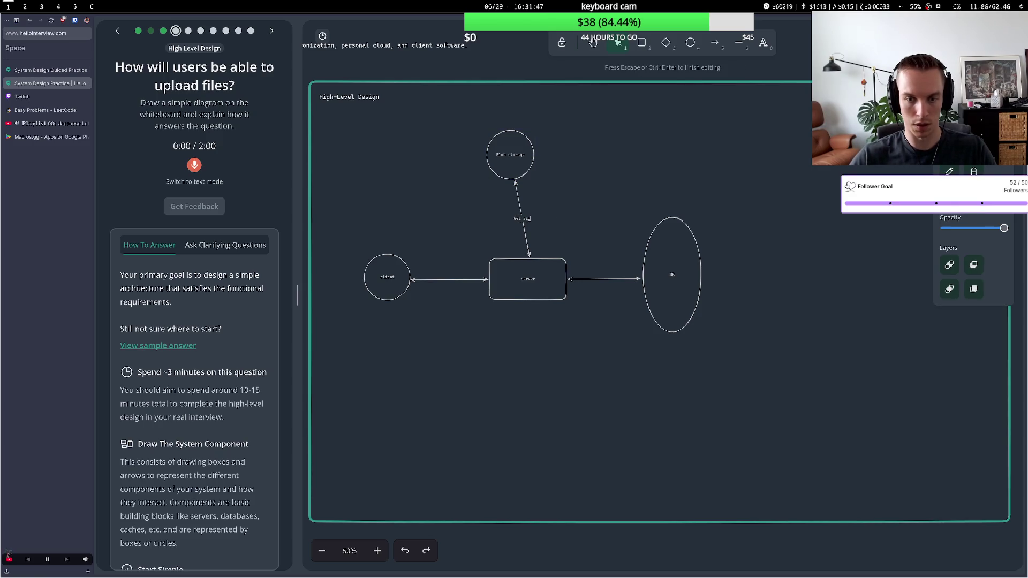
Label the server–storage arrow 'Get signed upload url' and the client–server arrow 'POST /upload'
text(ned )
text(url)
key(BackSpace)
key(BackSpace)
text(pload url)
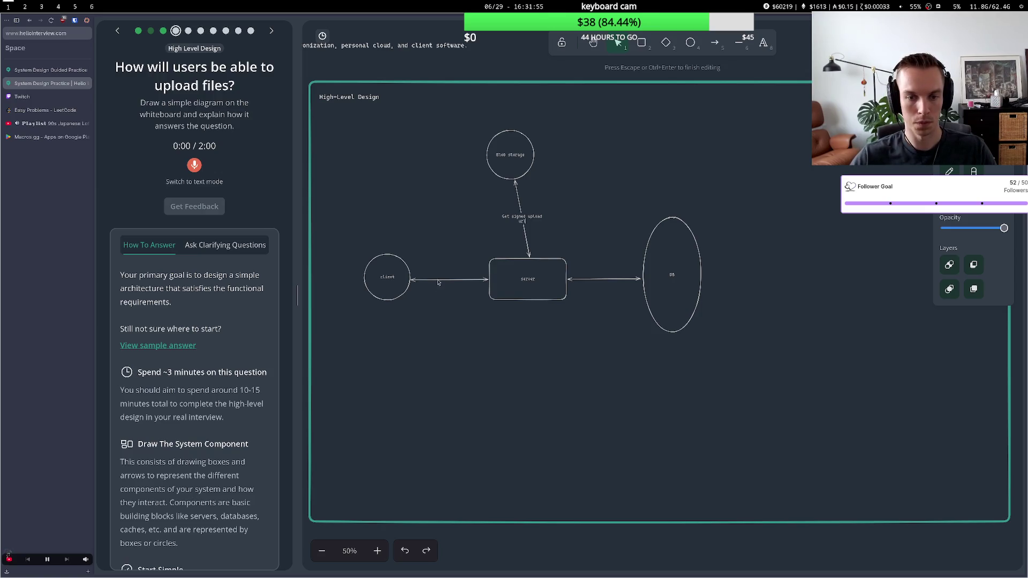
double_click(455, 278)
text(MQ)
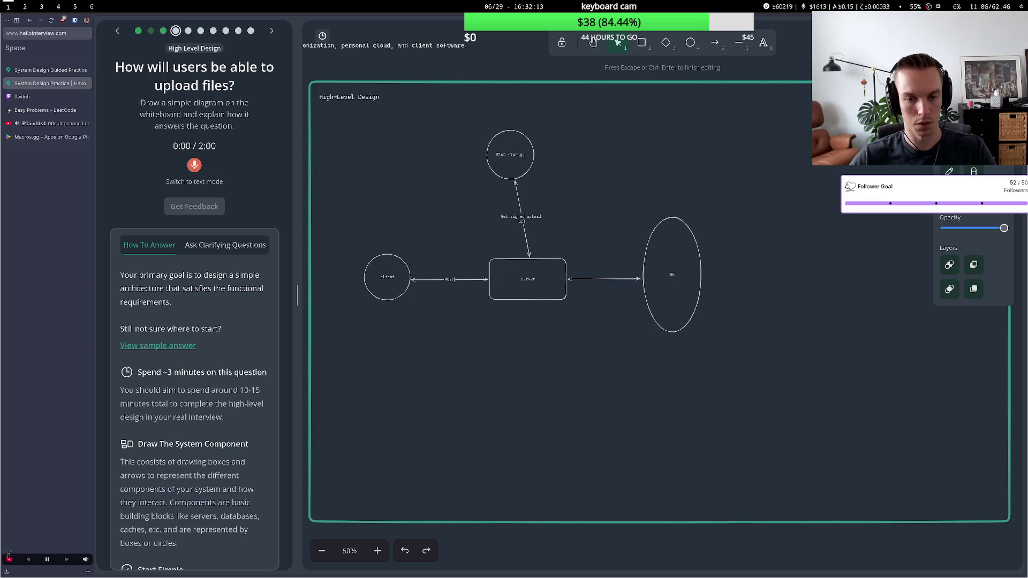
text(upload)
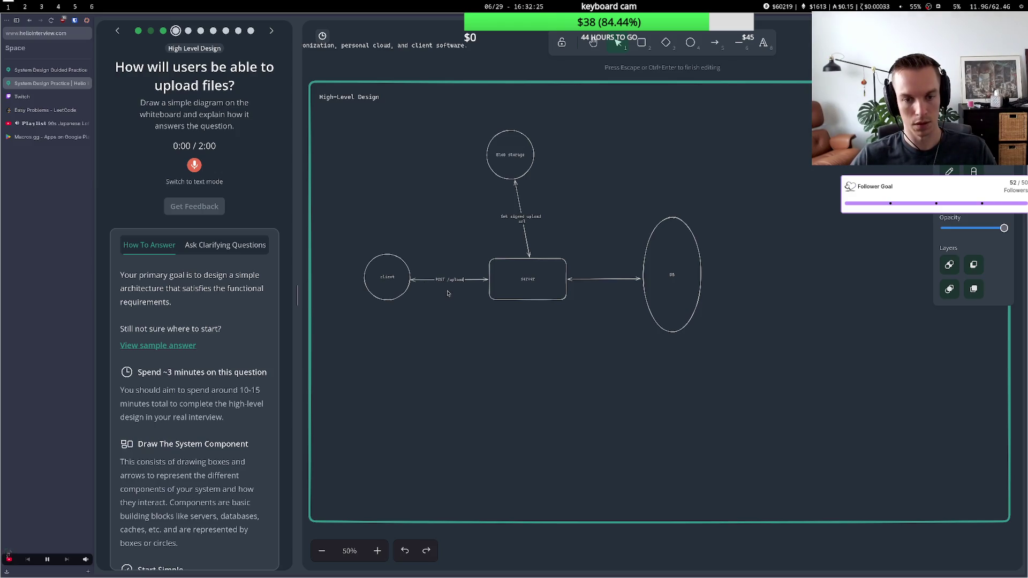
click(479, 231)
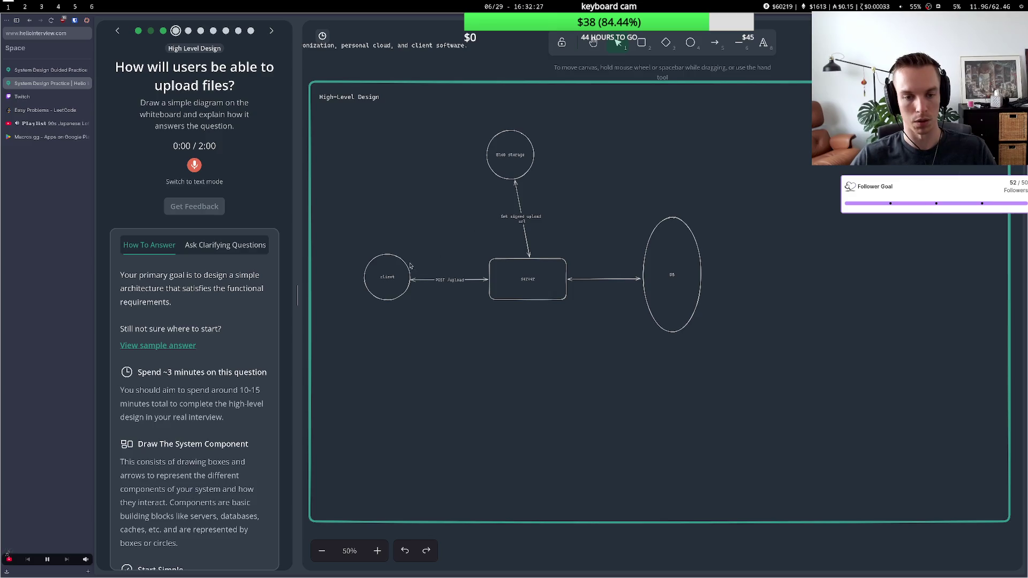
Draw a client-to-Blob storage arrow labelled 'Upload file directly via presigned url'
click(715, 42)
click(399, 265)
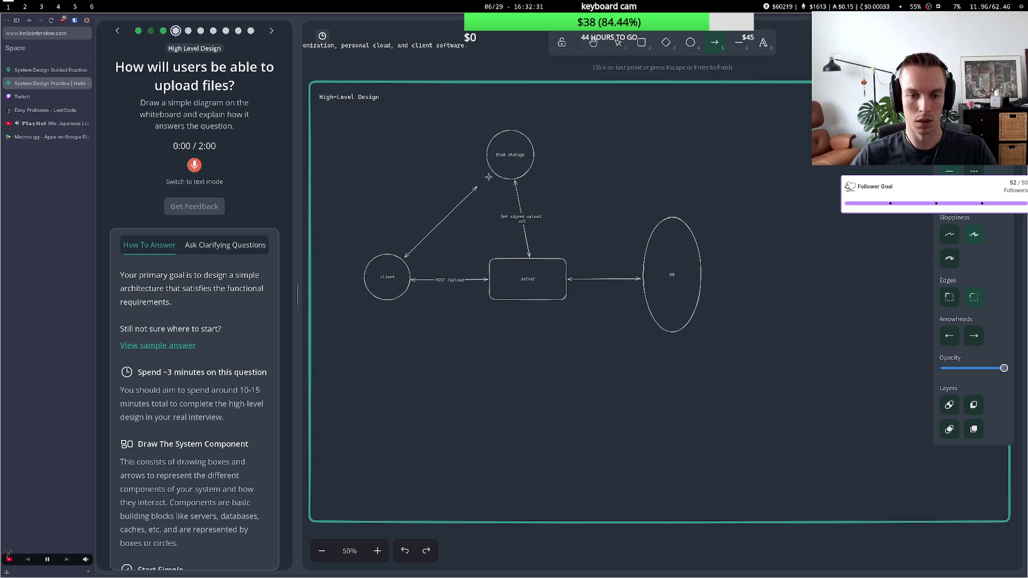
click(486, 172)
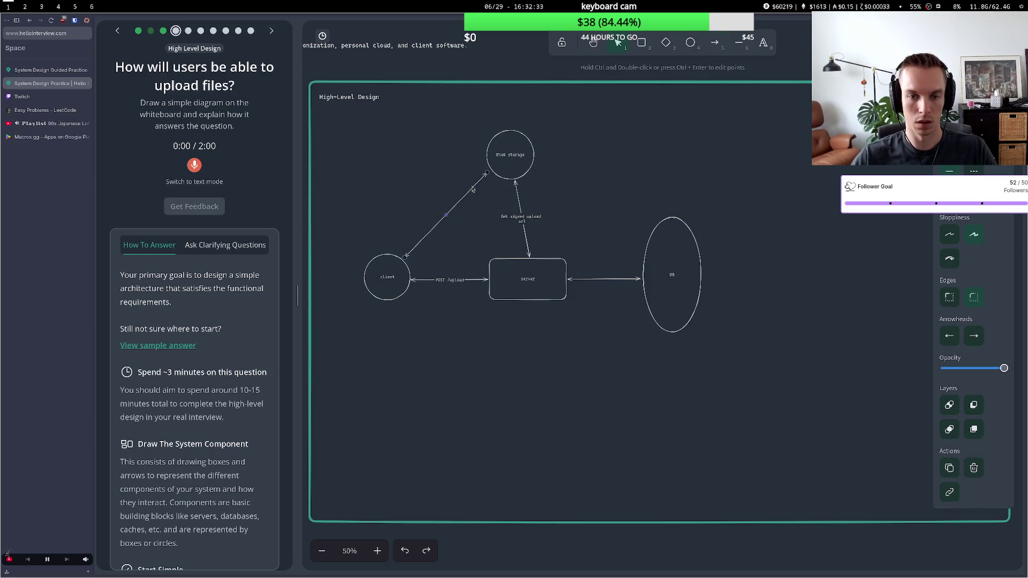
ctrl+double_click(446, 216)
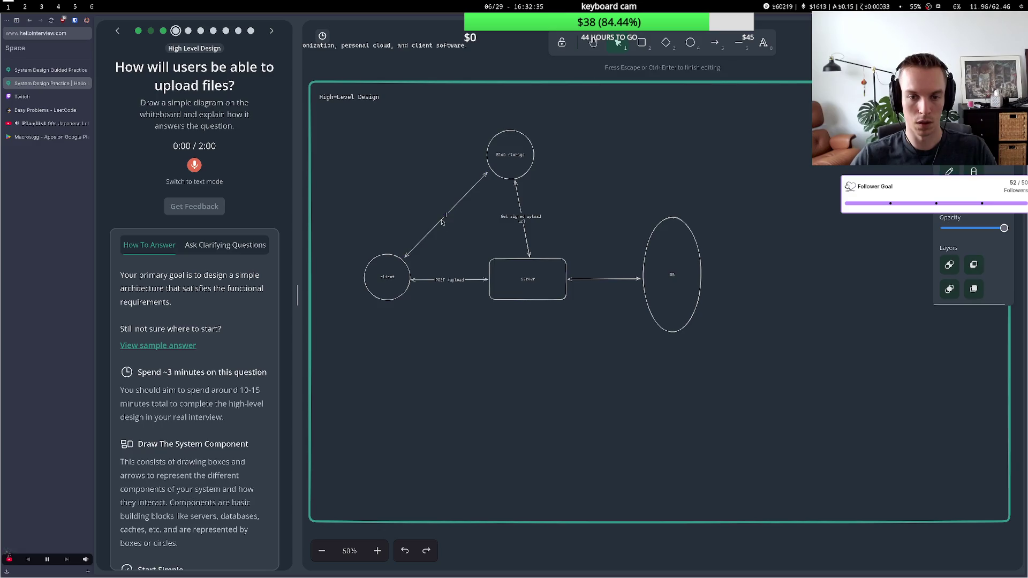
text(Uplo)
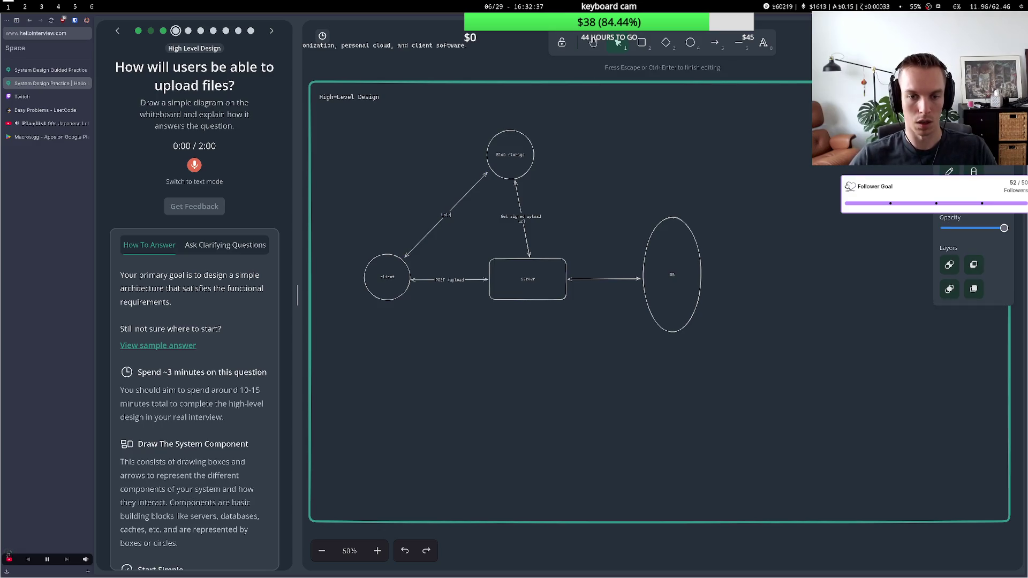
text(ad file directly)
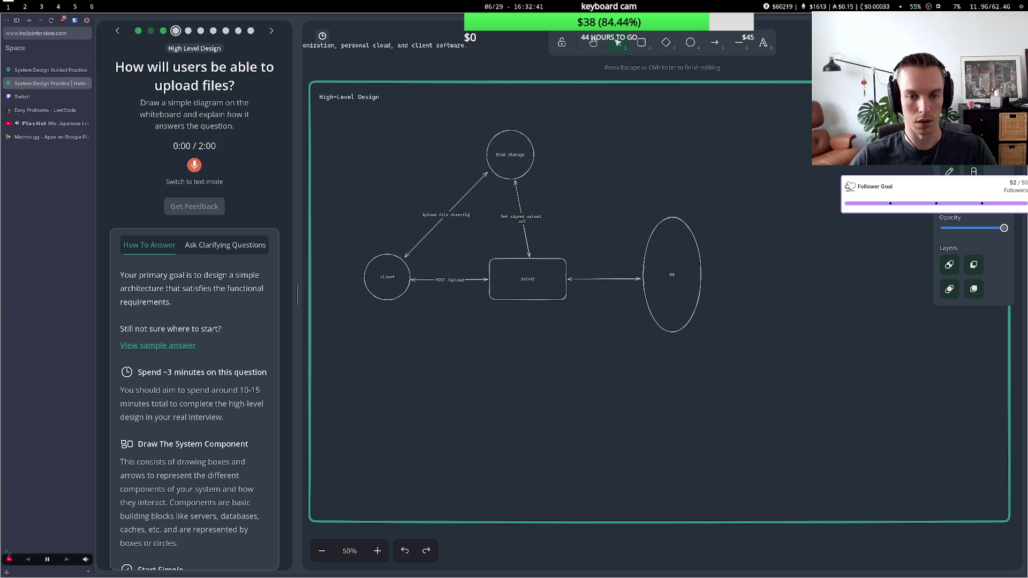
text( via presigned url)
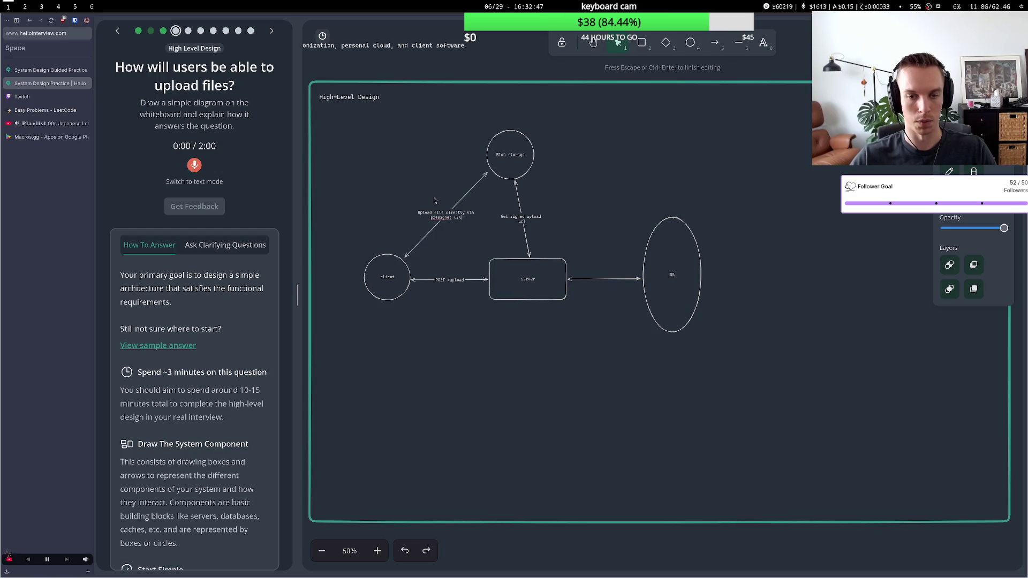
click(417, 214)
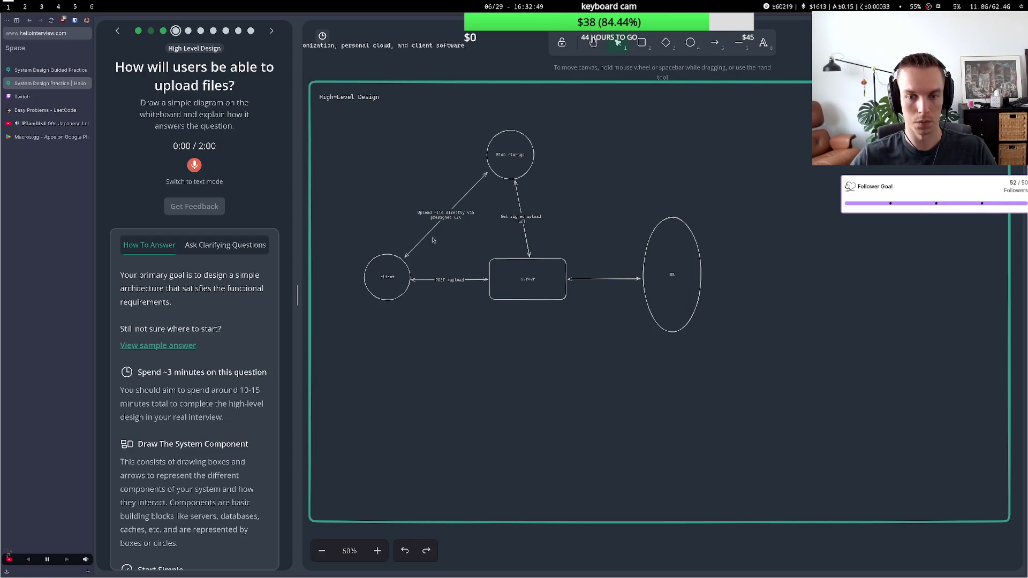
Zoom to 70%, recentre the diagram, and drag Blob storage directly above the server
scroll(426, 225, up, 2)
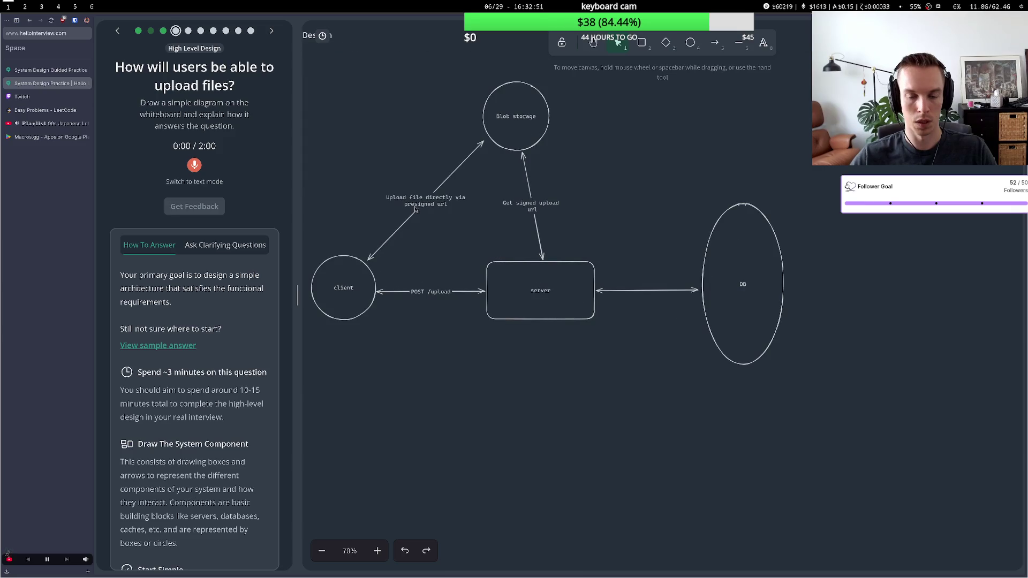
click(593, 42)
drag(368, 134, 429, 210)
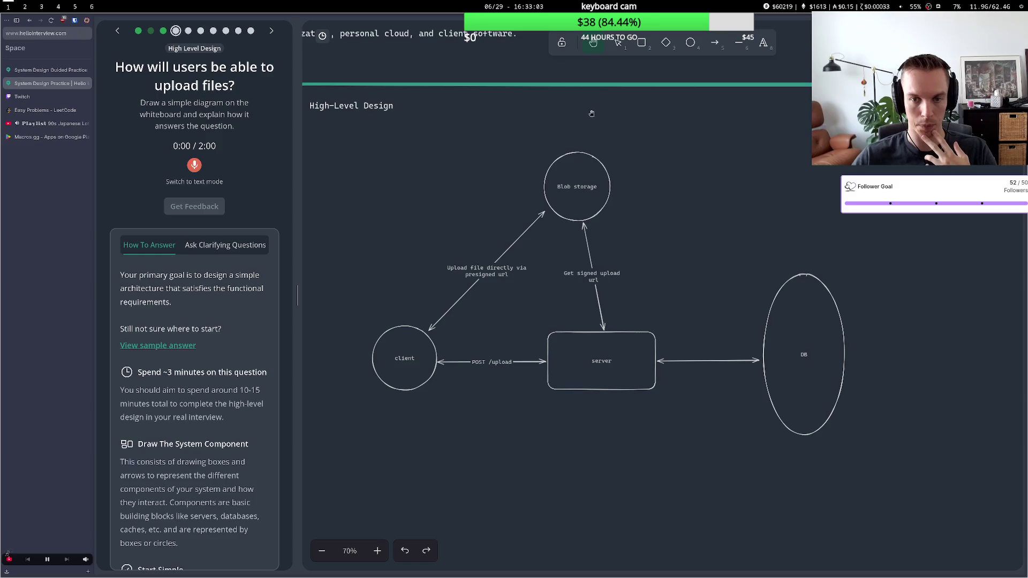
click(617, 43)
drag(576, 205, 605, 197)
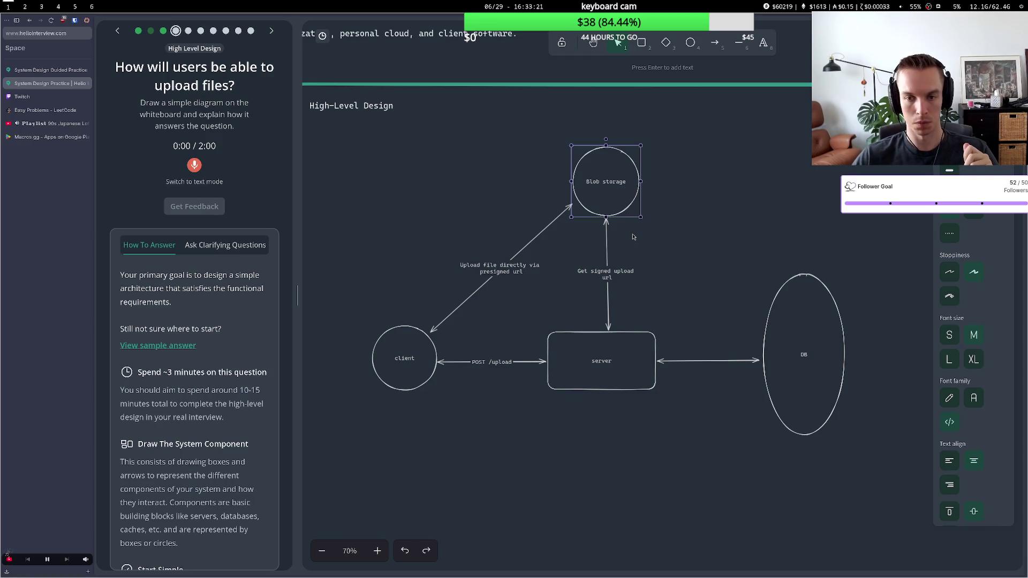
drag(624, 218, 625, 215)
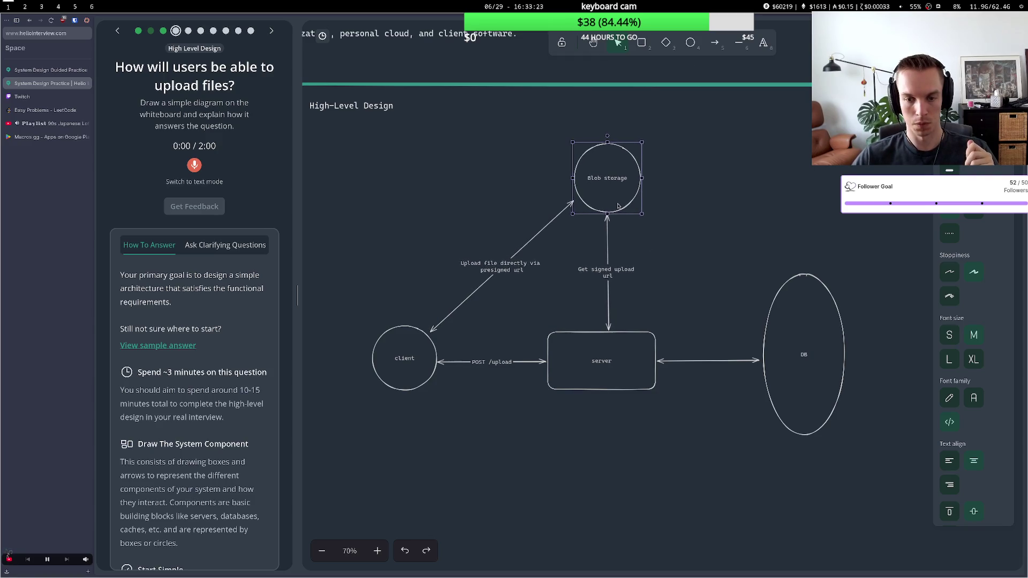
Label the server–DB arrow 'store File and FileMetadata' and nudge the DB ellipse right
double_click(710, 364)
text(create file)
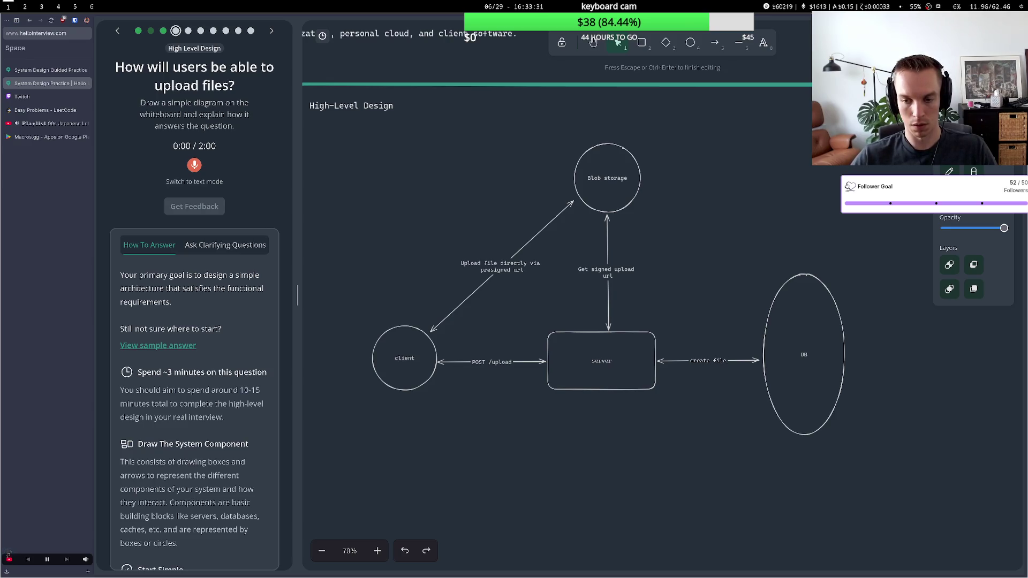
text( in)
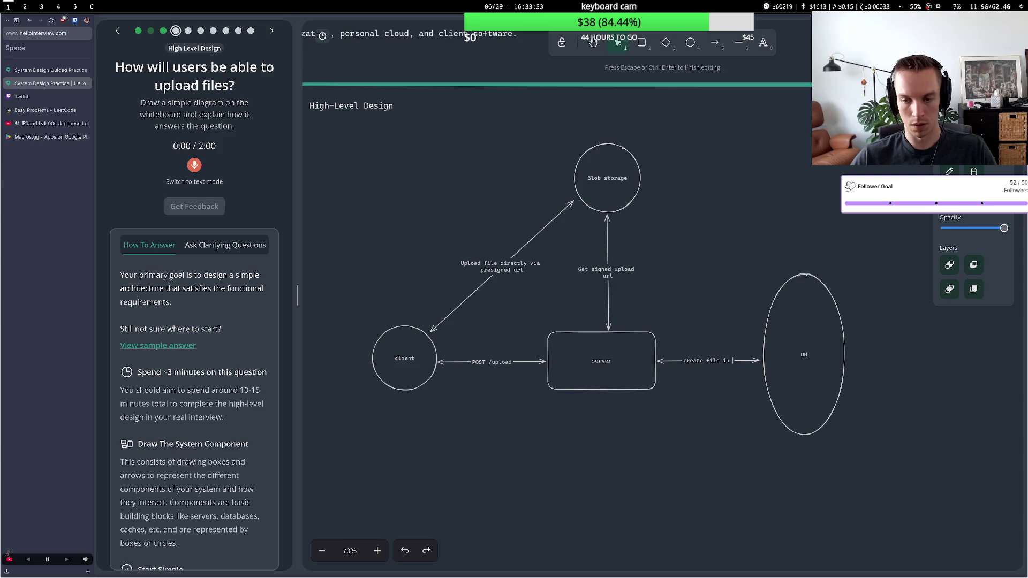
key(BackSpace)
key(BackSpace)
key(BackSpace)
text(e)
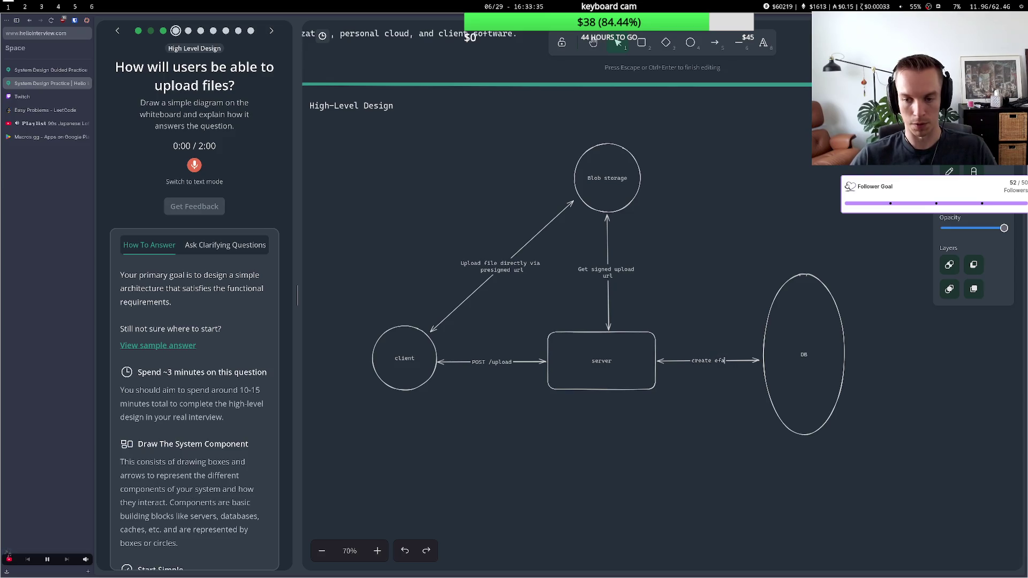
key(BackSpace)
text(File)
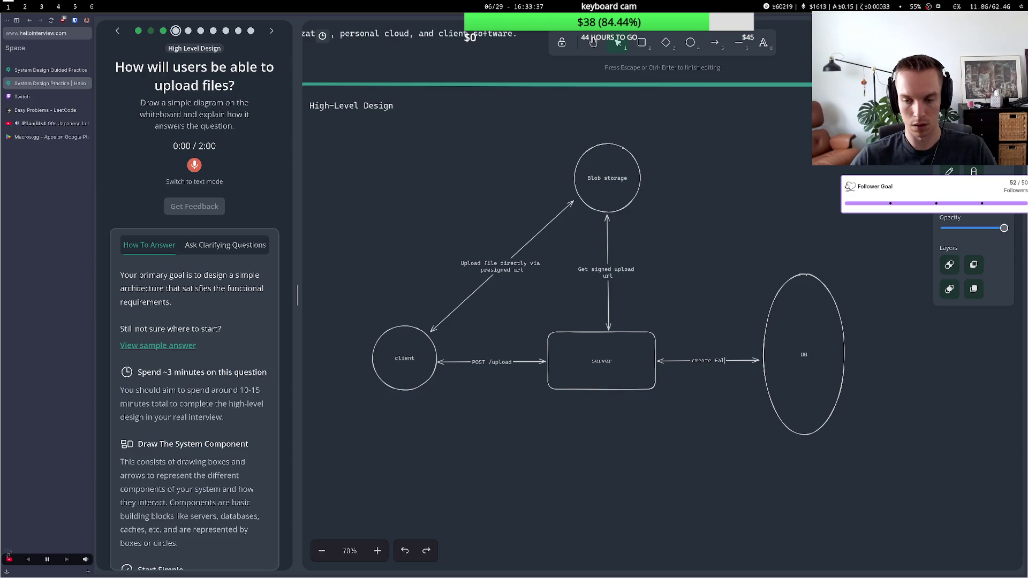
text(em)
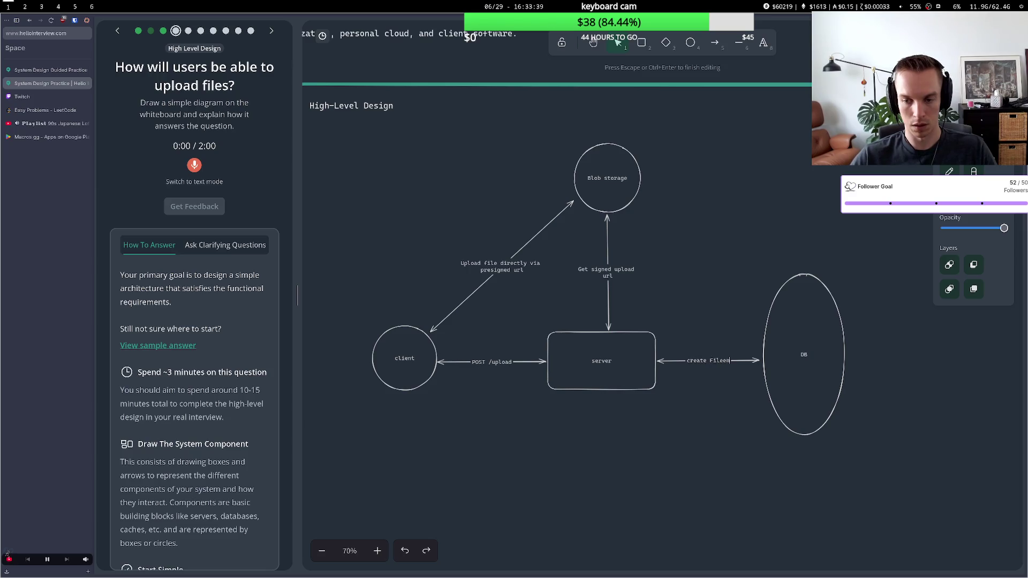
key(BackSpace)
key(BackSpace)
text(Metadata )
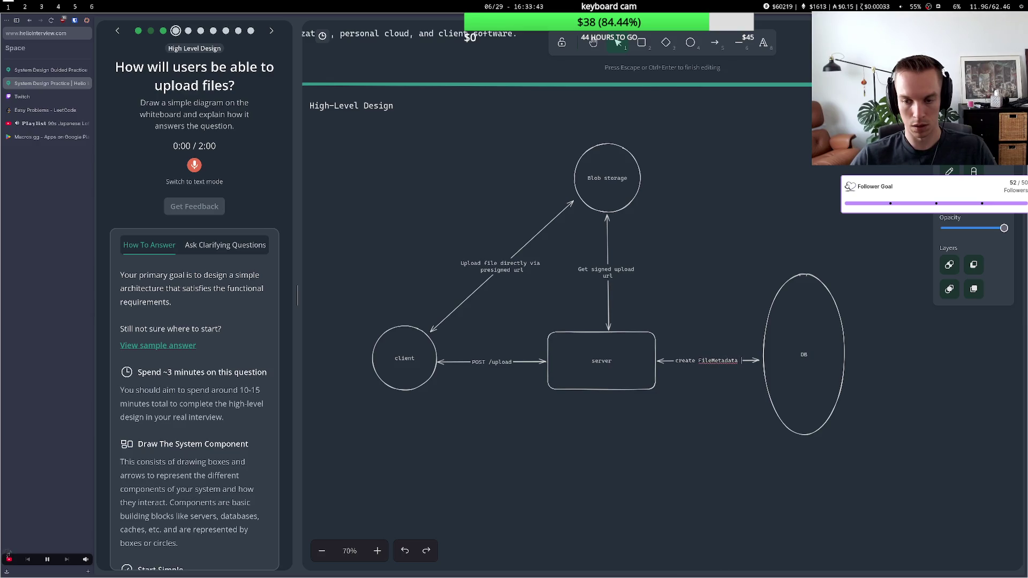
key(BackSpace)
key(BackSpace)
key(BackSpace)
key(BackSpace)
key(BackSpace)
key(BackSpace)
key(BackSpace)
key(BackSpace)
key(BackSpace)
text( in)
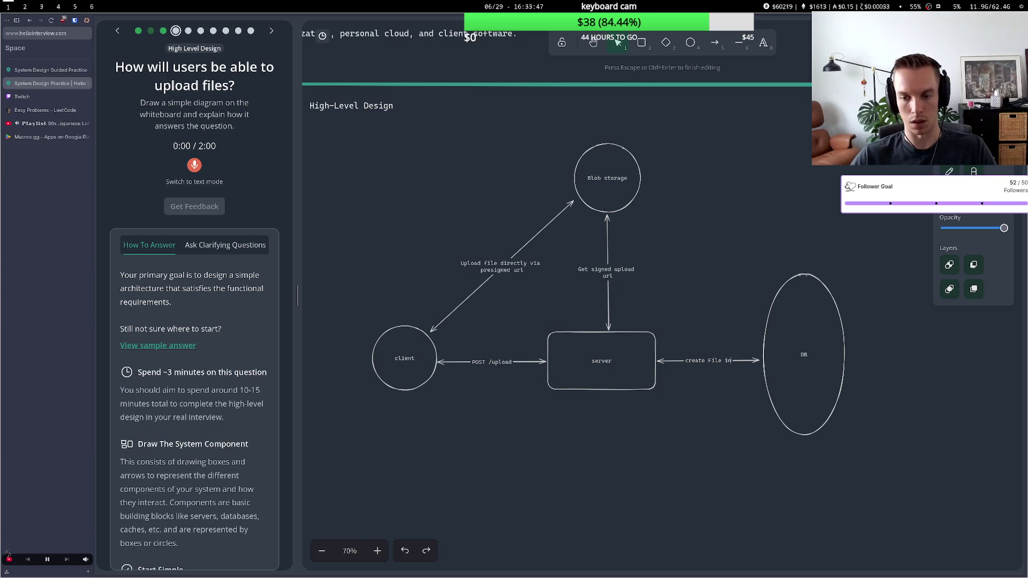
text(eem)
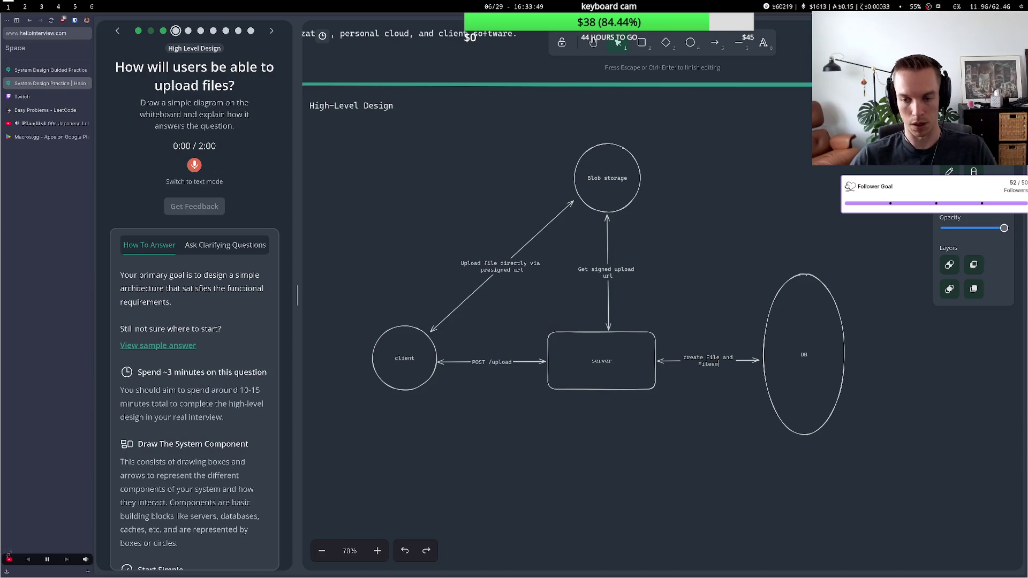
text(M)
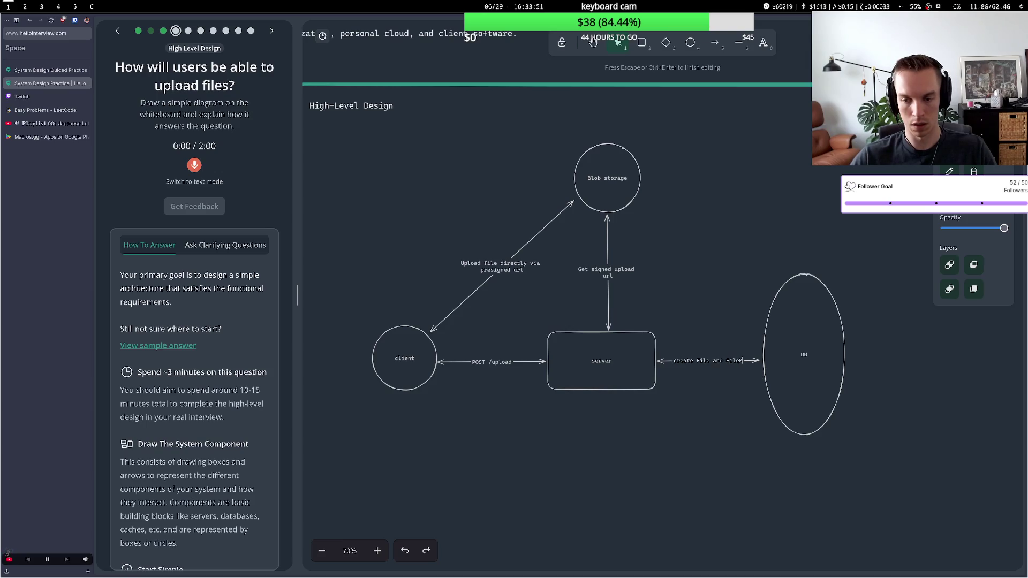
text(etadata in DB)
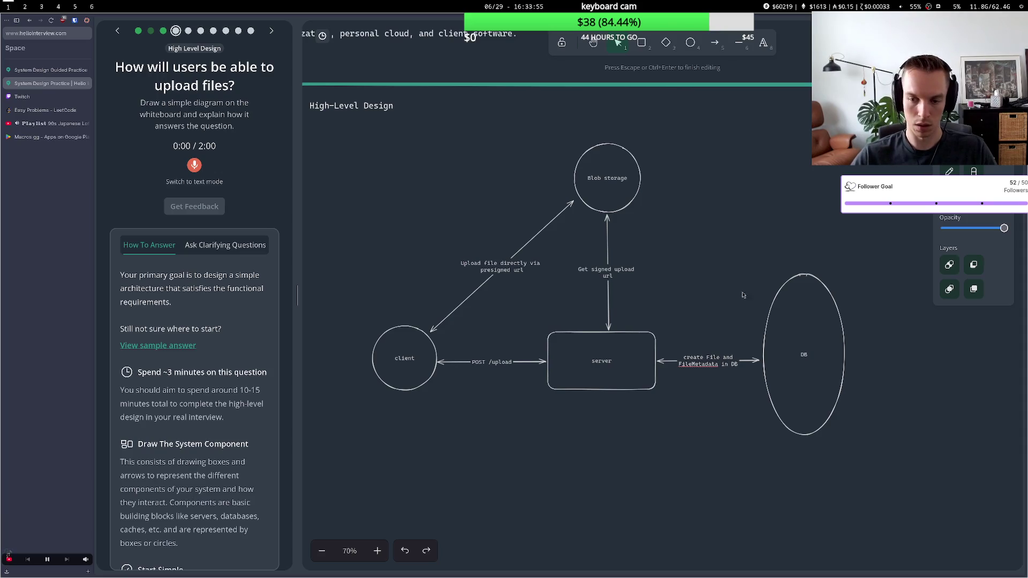
key(BackSpace)
key(BackSpace)
key(BackSpace)
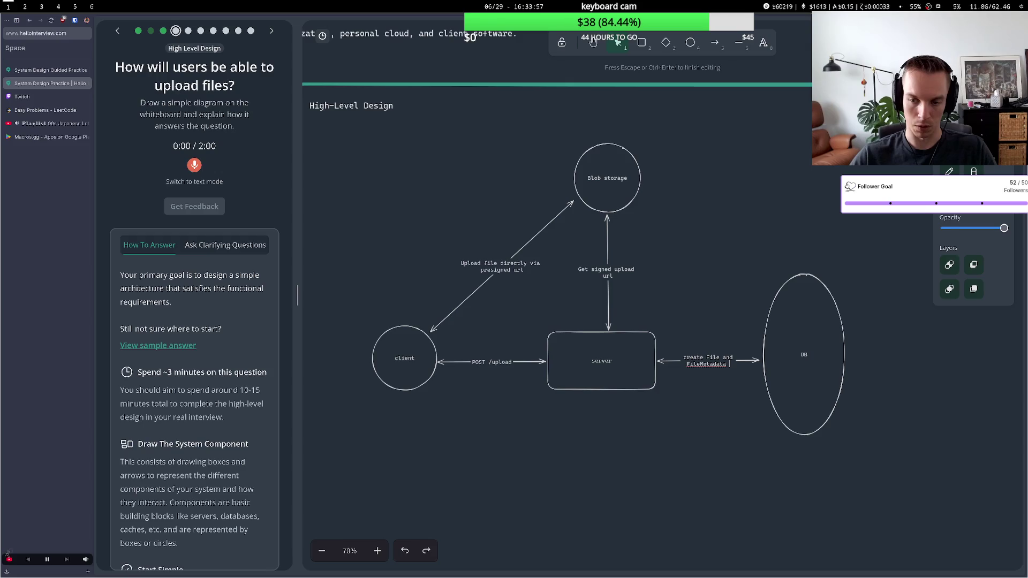
key(BackSpace)
key(BackSpace)
key(BackSpace)
text(store)
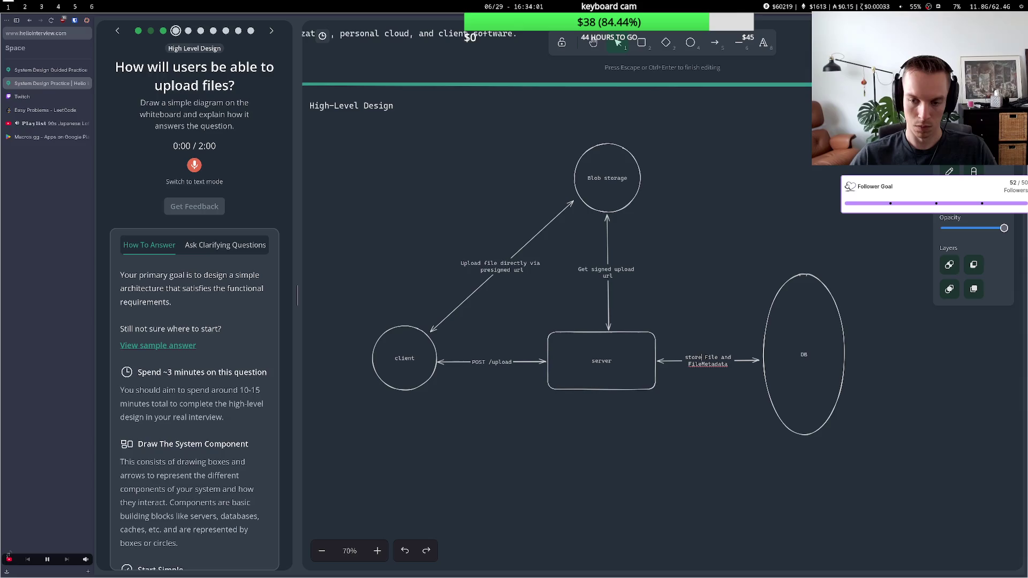
key(Escape)
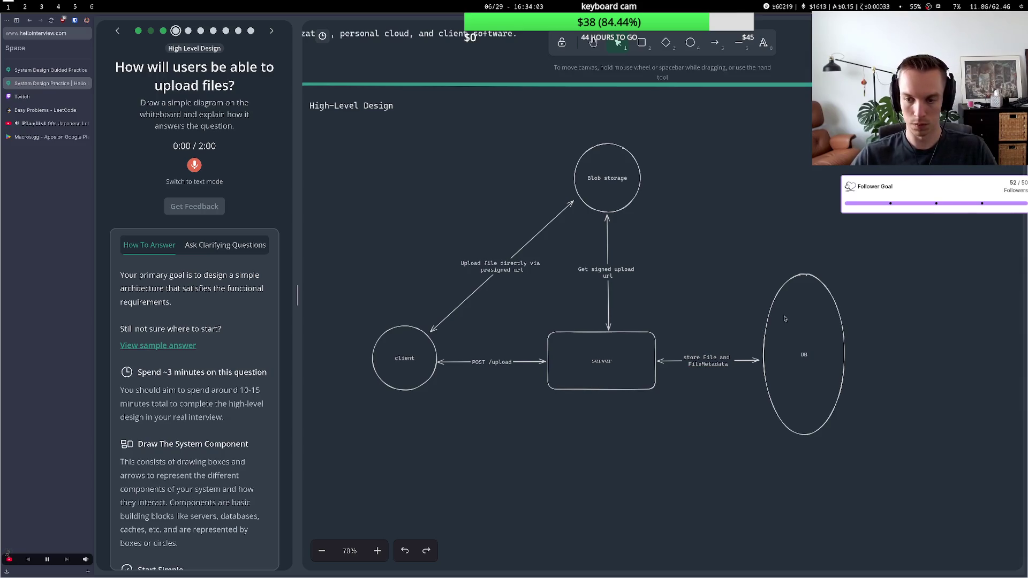
drag(781, 320, 785, 320)
Add a File text note above the DB listing userId and s3Link fields, placed to the left
double_click(810, 220)
text(File)
key(Return)
text(-)
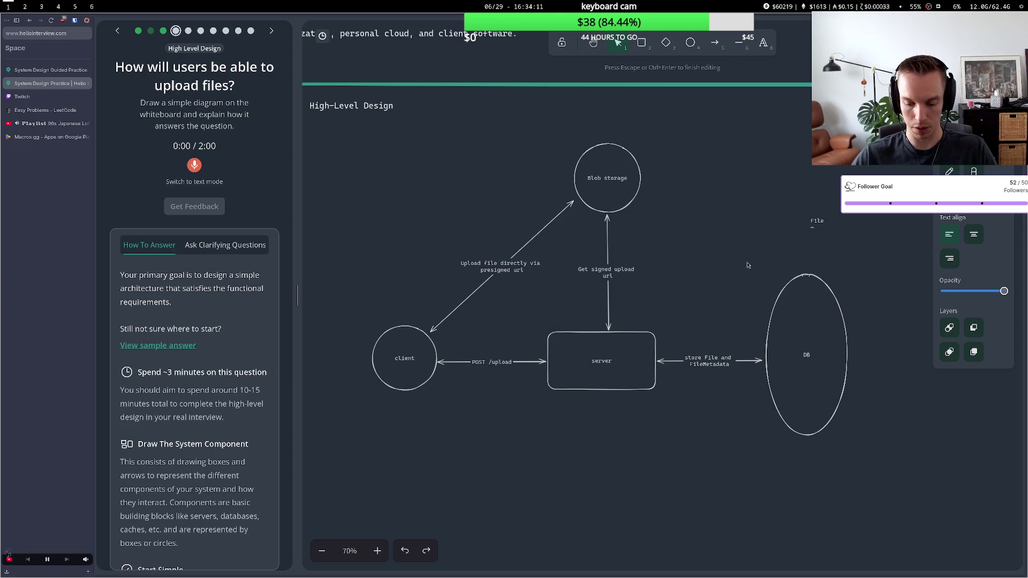
key(Escape)
mouse_move(816, 220)
mouse_down()
mouse_move(718, 218)
mouse_move(728, 234)
mouse_up()
key(Return)
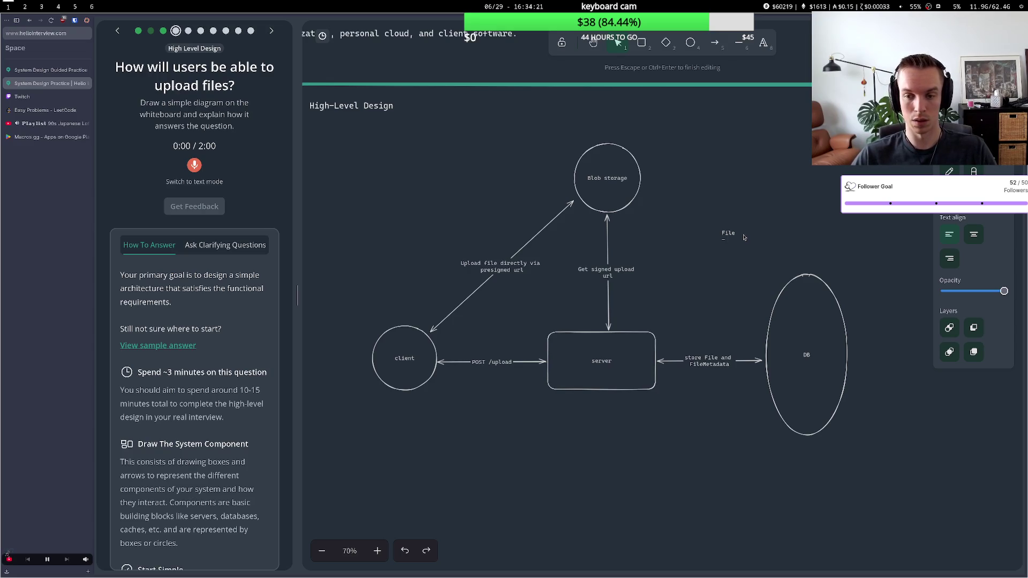
text( userId)
key(Return)
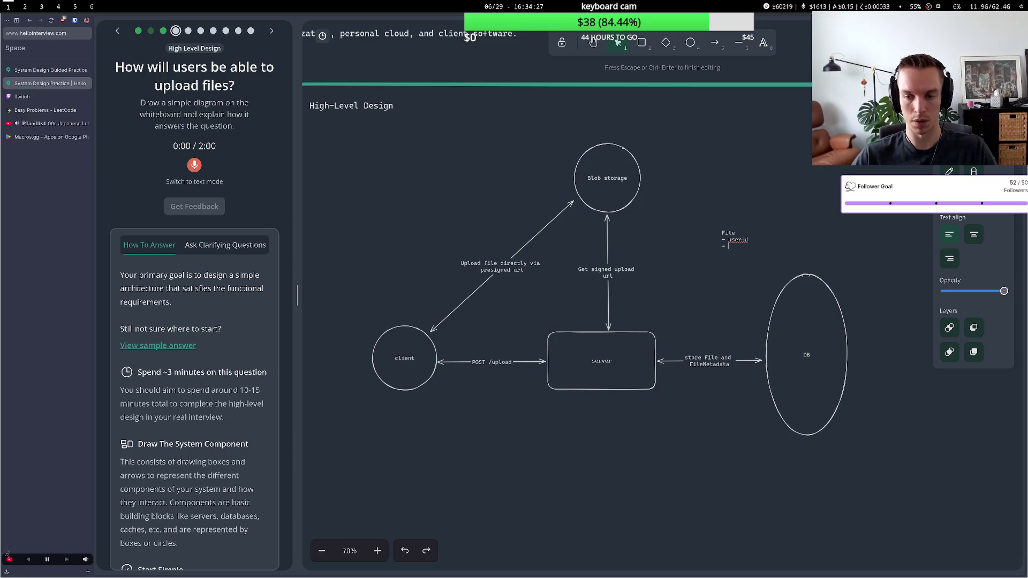
text(s3)
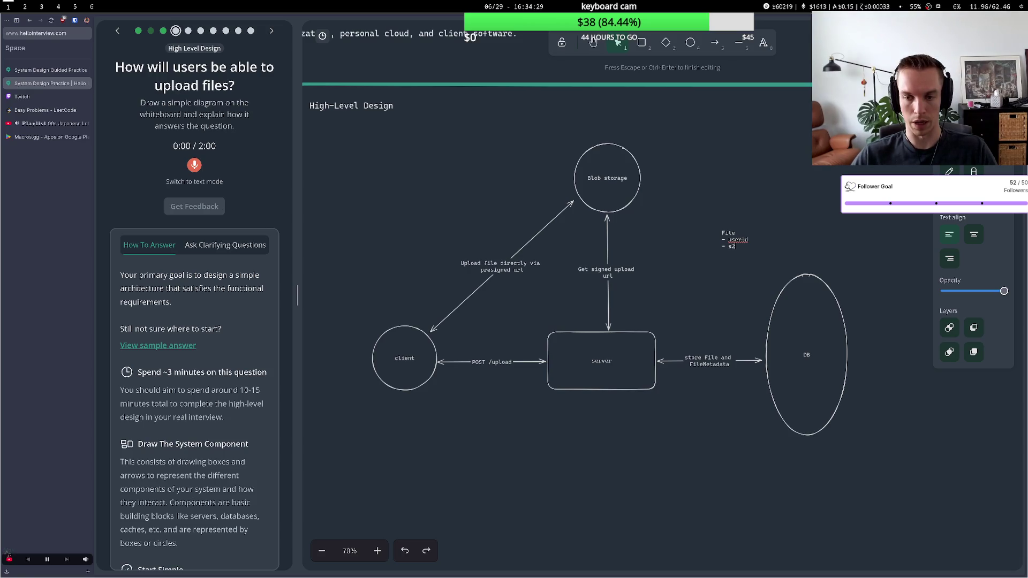
text(Link)
click(764, 220)
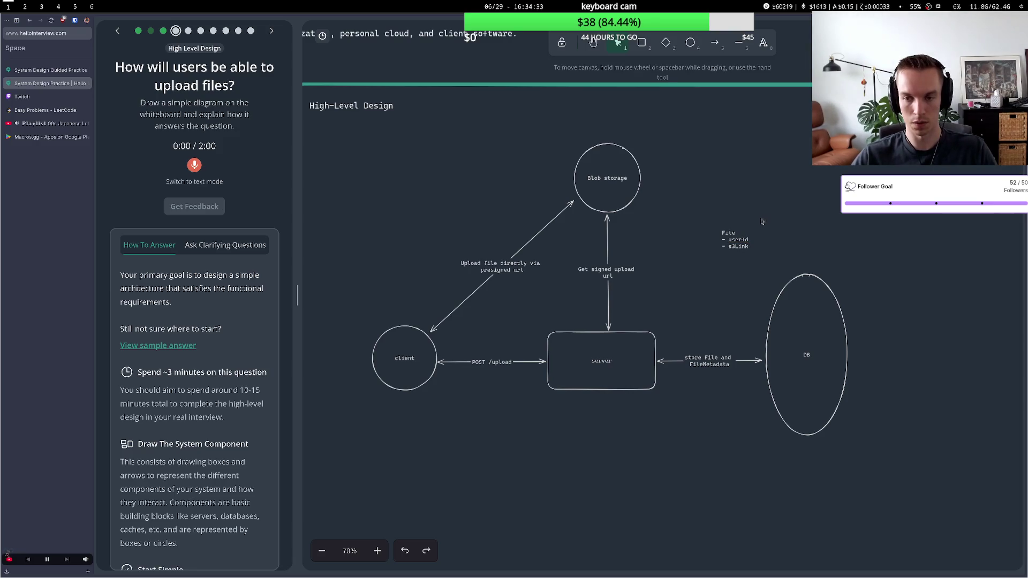
mouse_move(726, 237)
mouse_down()
mouse_move(710, 235)
mouse_move(749, 231)
mouse_up()
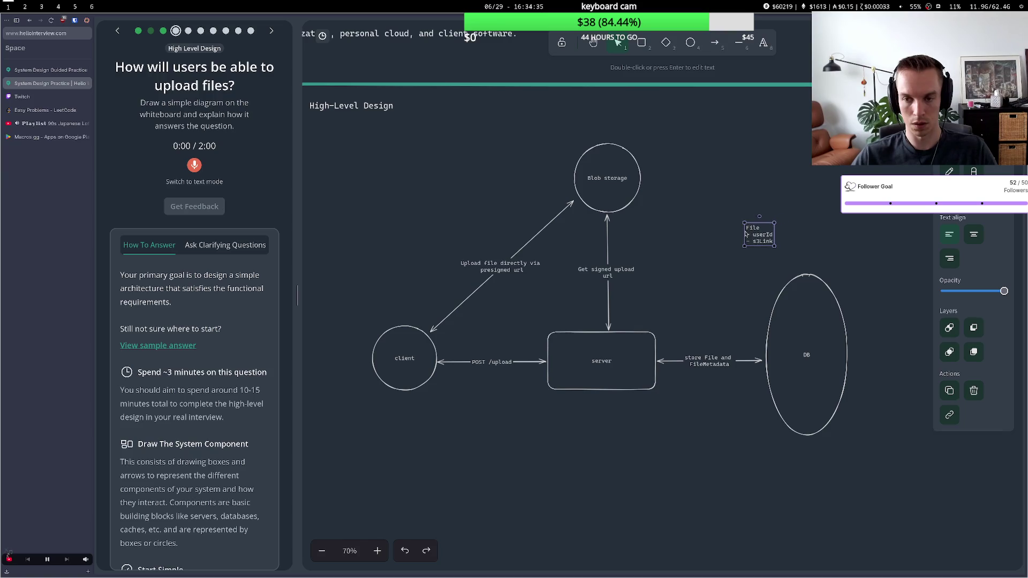
Start a FileMetadata note beside File with a fileType field line
double_click(710, 248)
text(FileM)
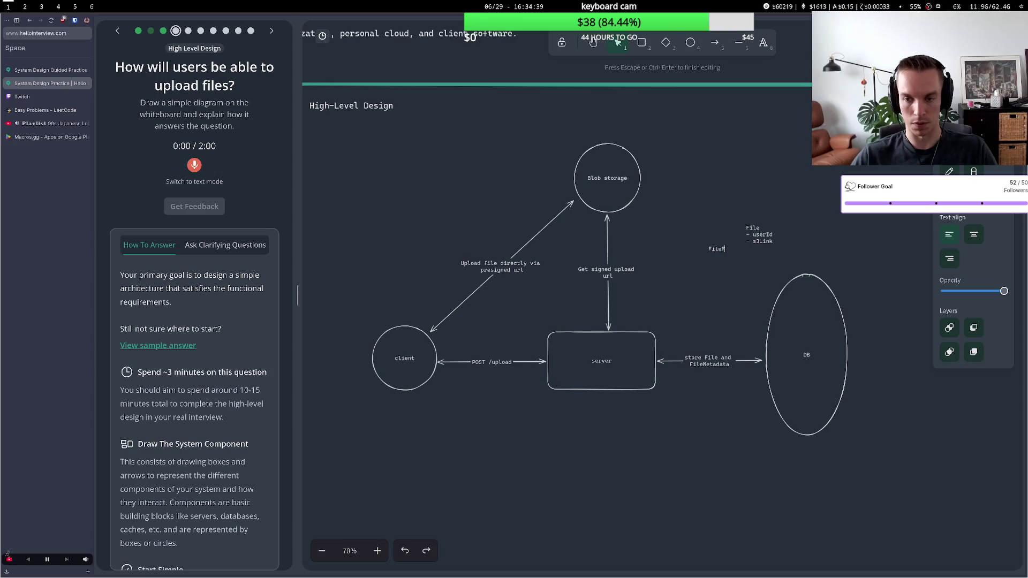
text(etadata)
key(Return)
text(- file)
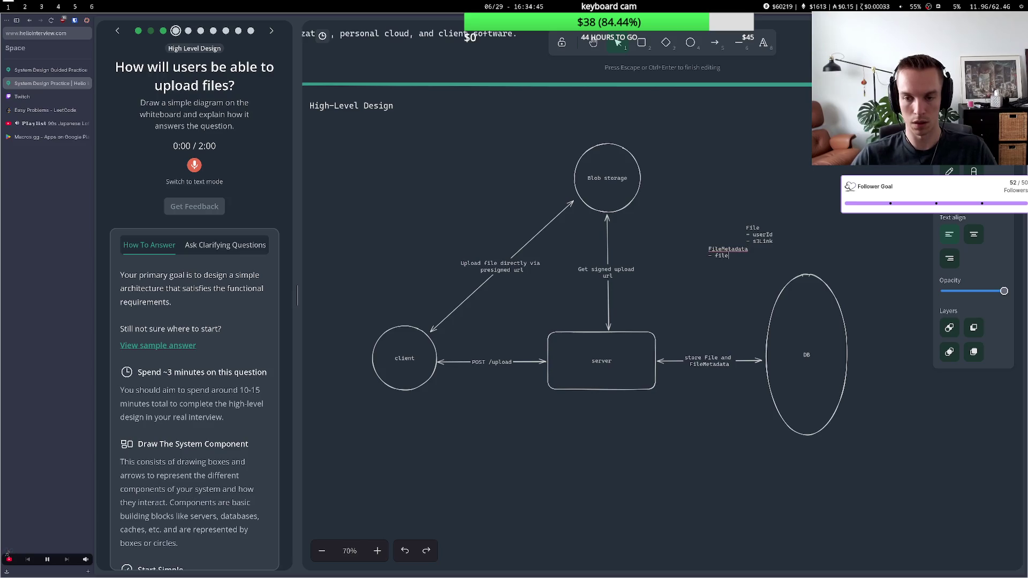
text(Type)
key(Return)
text(-)
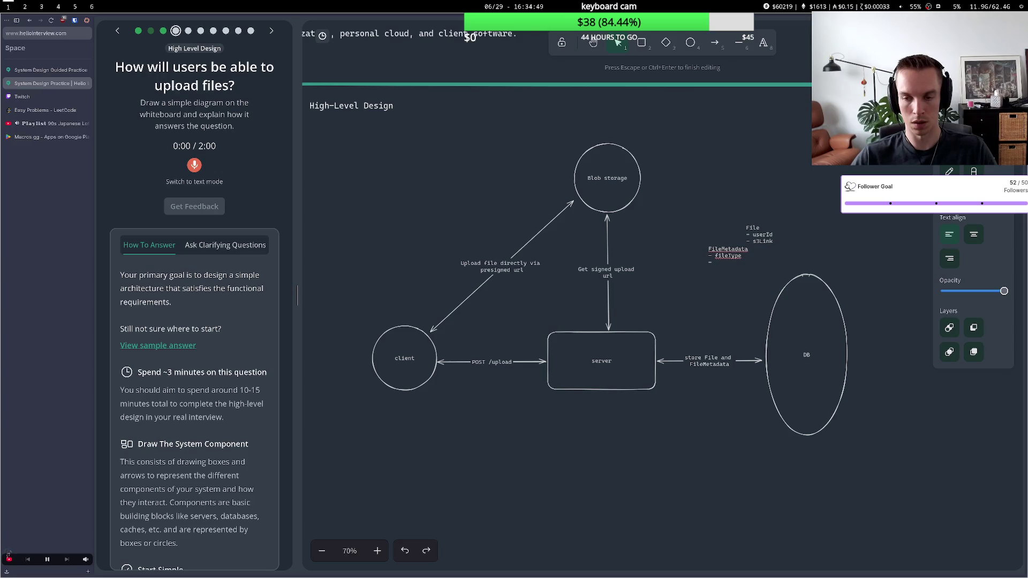
Add an id field under the File heading and delete the userId line
double_click(769, 240)
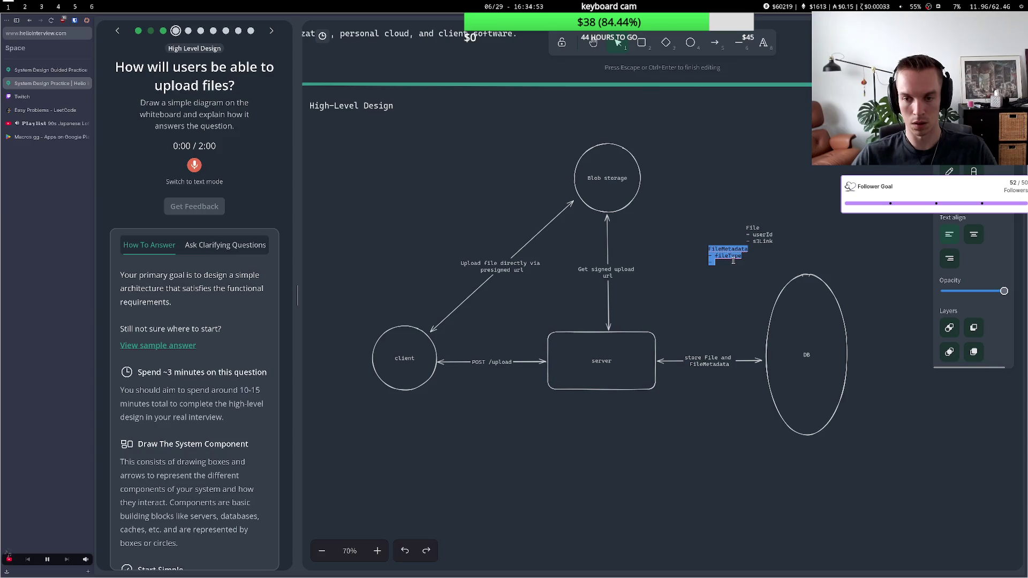
click(763, 229)
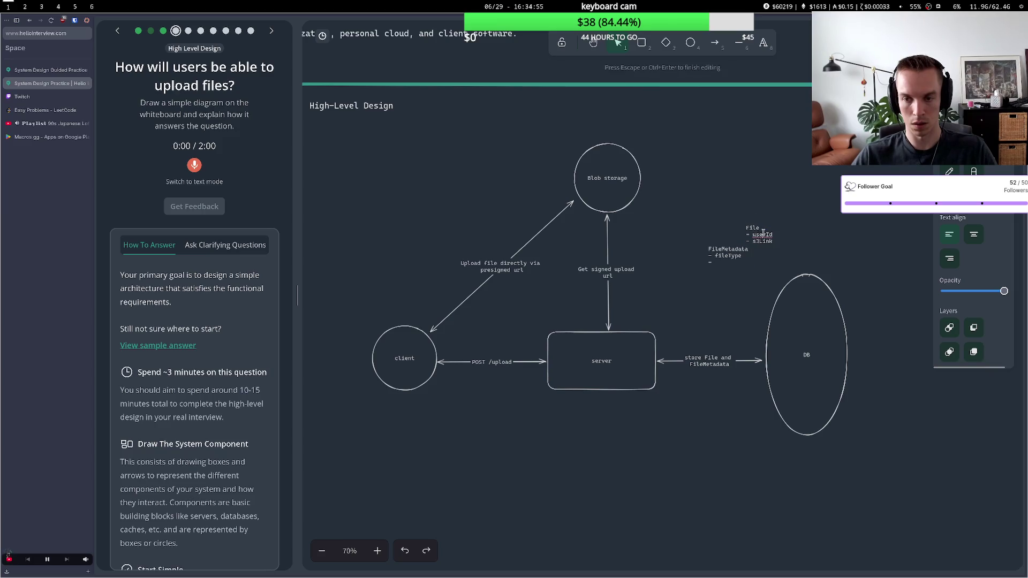
key(Return)
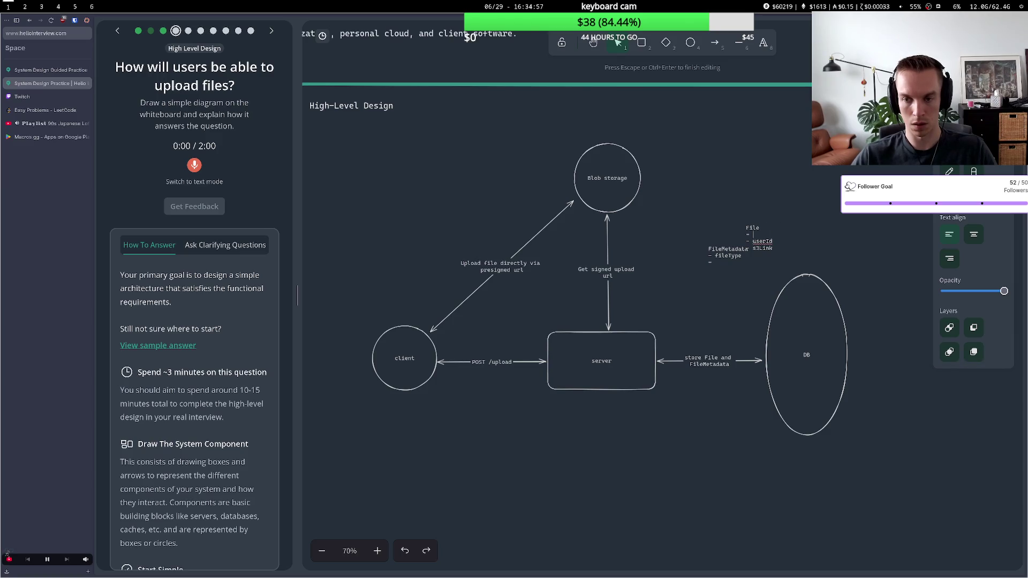
text(file)
key(BackSpace)
key(BackSpace)
key(BackSpace)
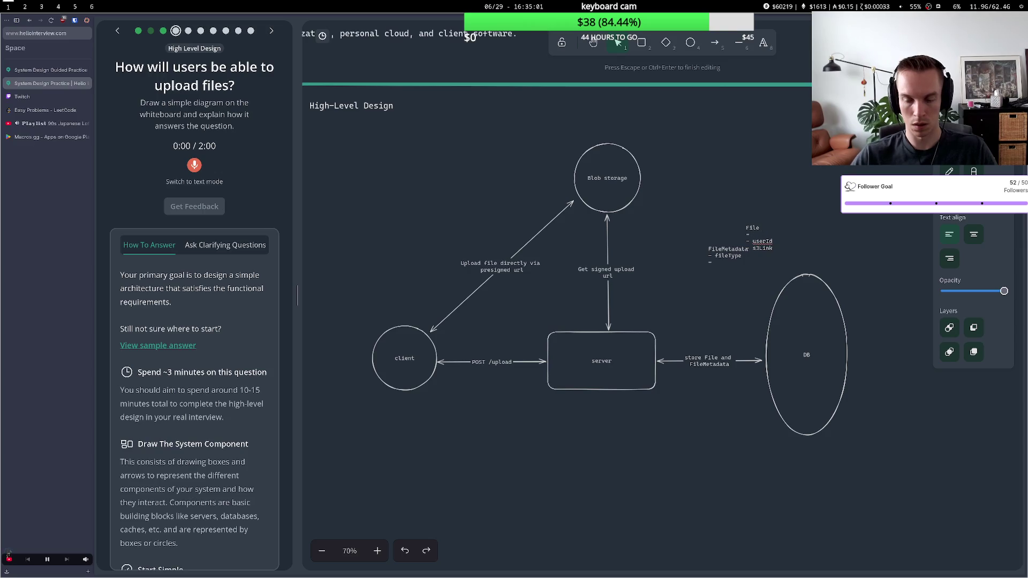
key(BackSpace)
text(id)
key(Escape)
drag(757, 237, 728, 213)
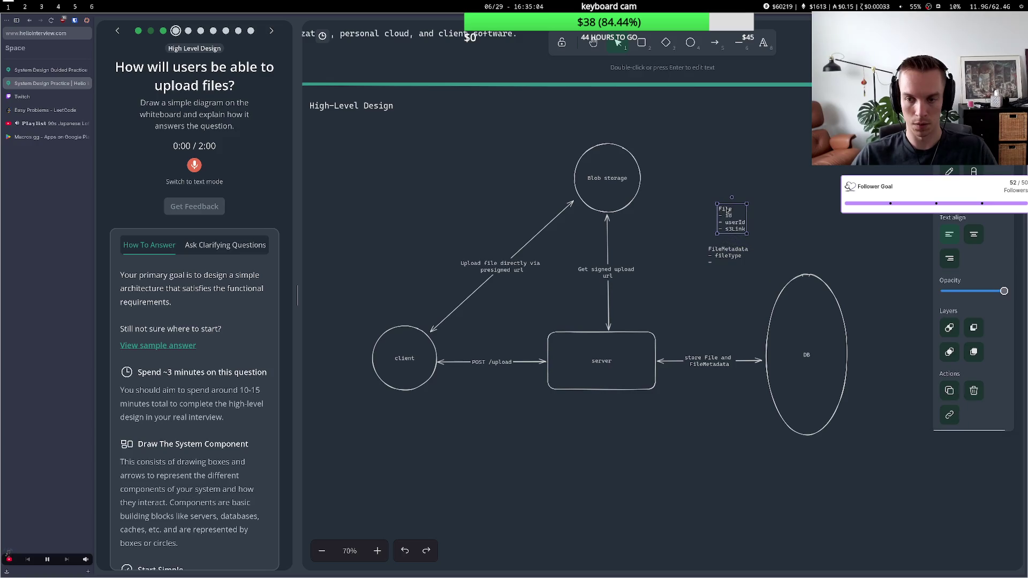
click(724, 253)
click(740, 226)
double_click(739, 225)
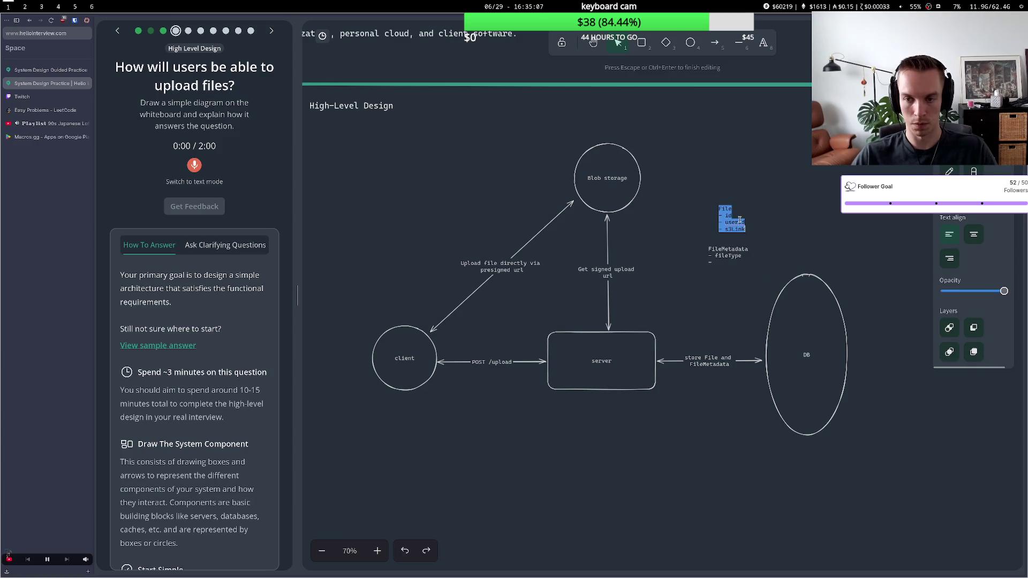
double_click(737, 223)
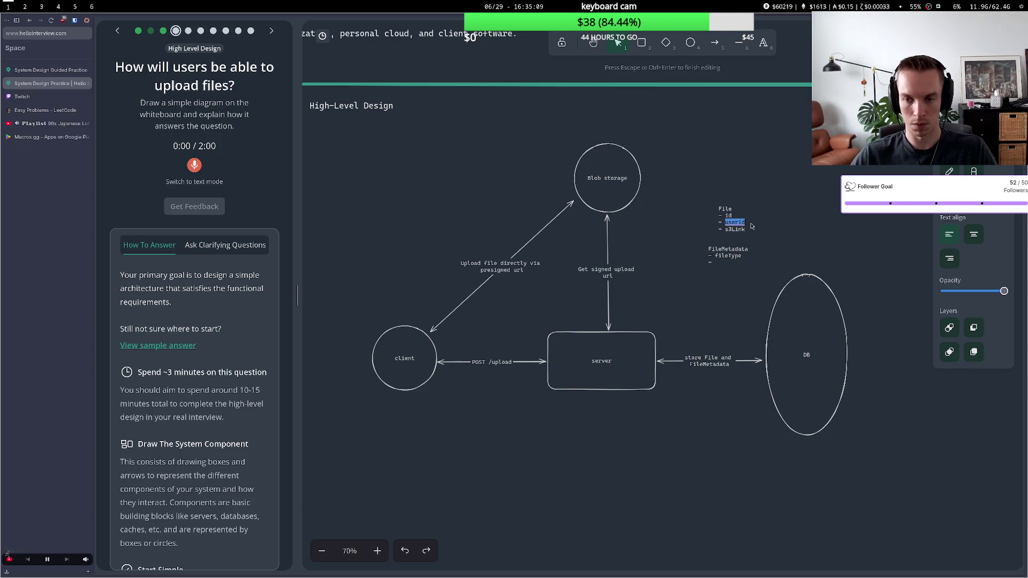
key(BackSpace)
key(BackSpace)
key(BackSpace)
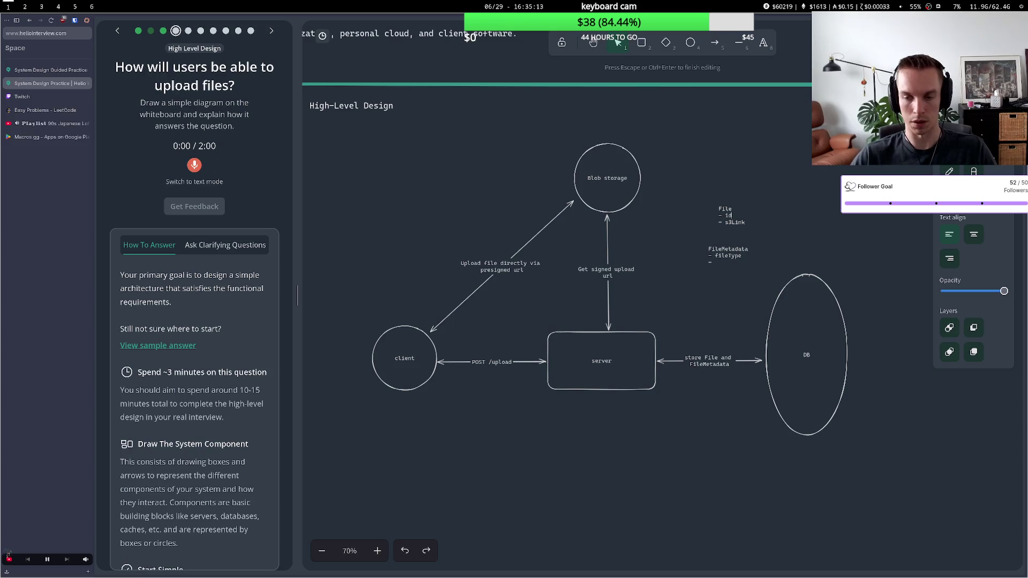
Add owner and id field lines to the FileMetadata note
click(729, 262)
double_click(729, 264)
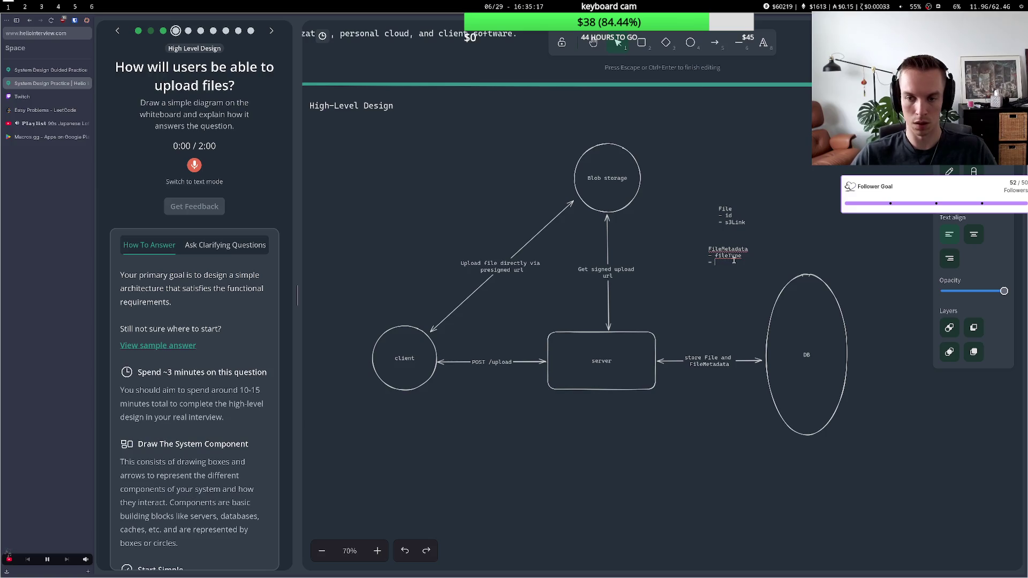
text(owen)
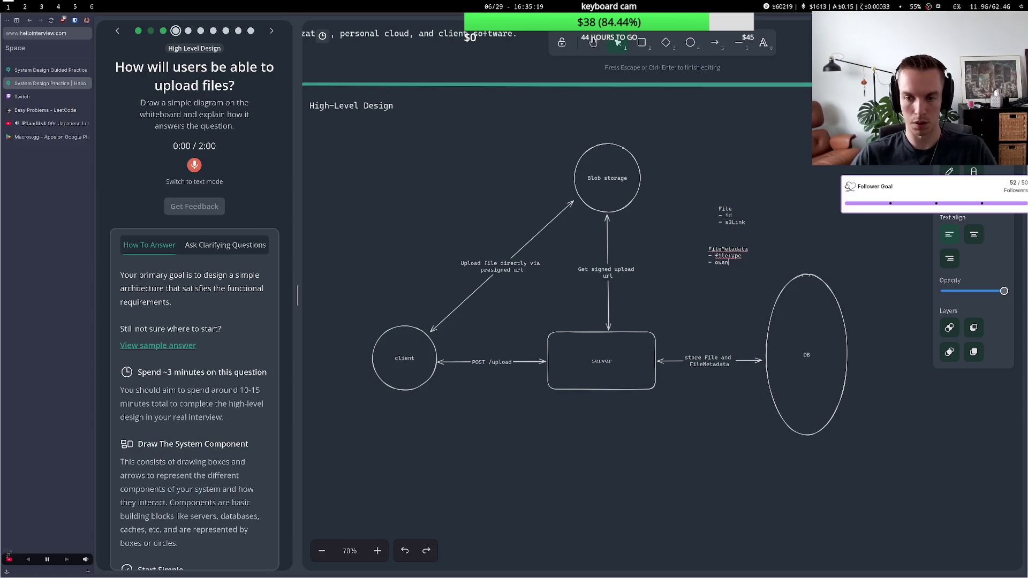
key(BackSpace)
text(ner)
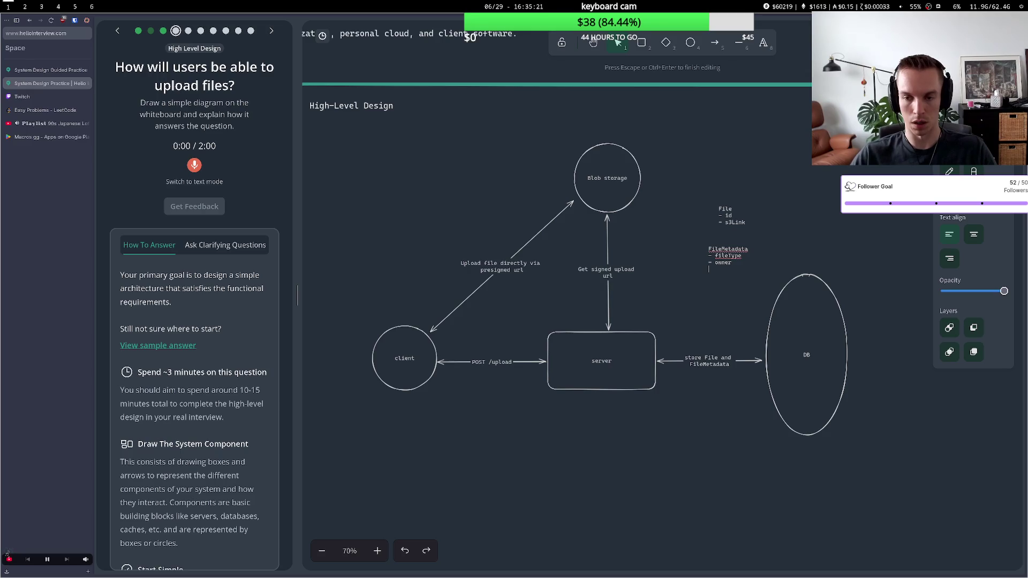
key(Return)
text(- id)
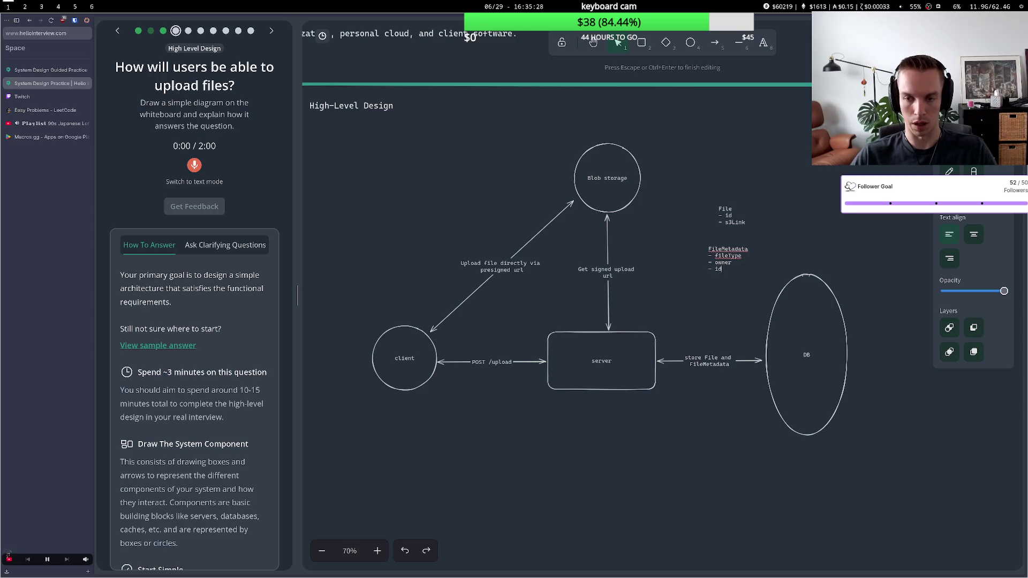
key(Return)
text(-)
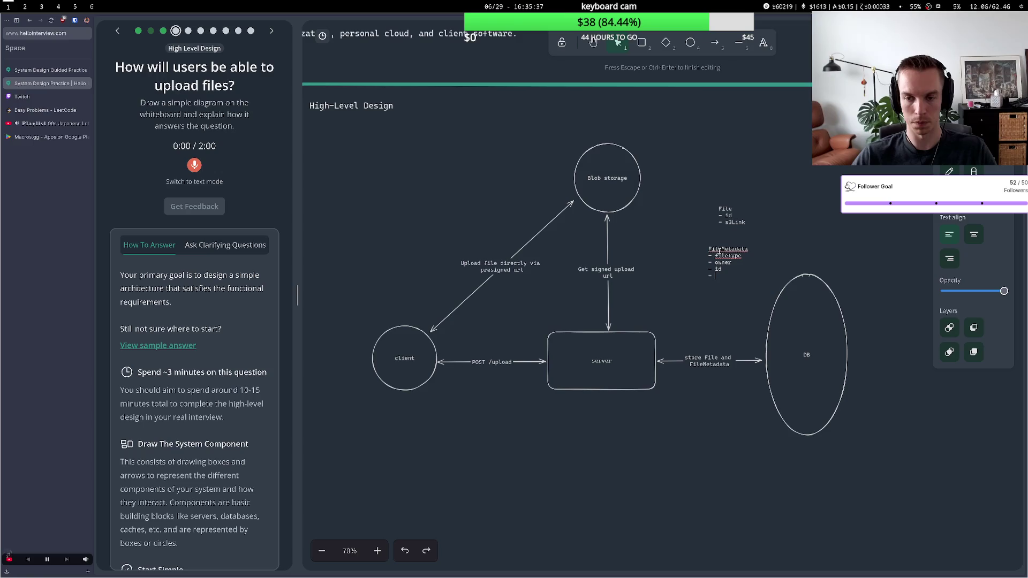
key(Escape)
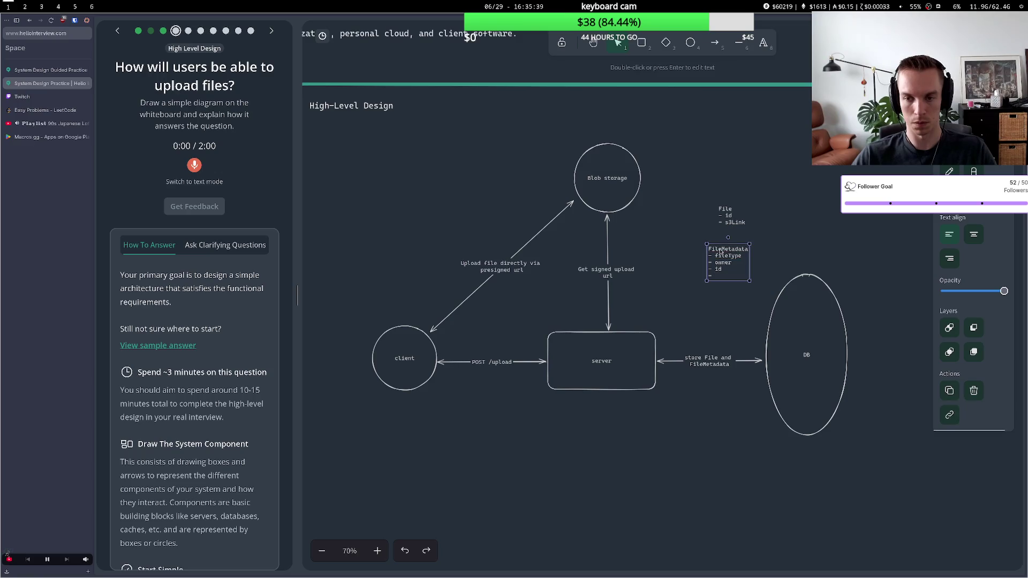
click(723, 237)
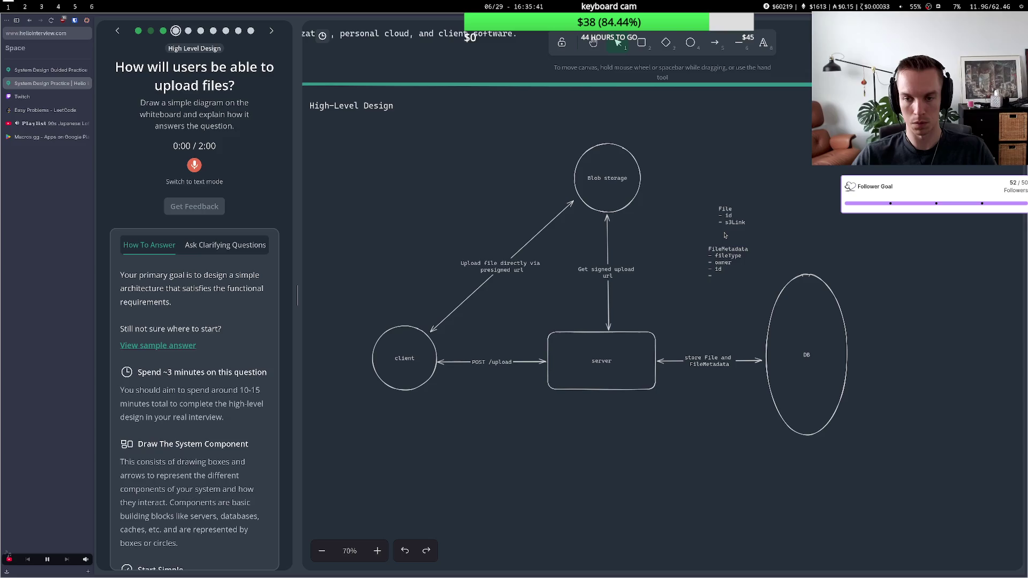
Rename FileMetadata fields to fileID and userID, and add lastUpdatedAt, createdAt and size
double_click(726, 274)
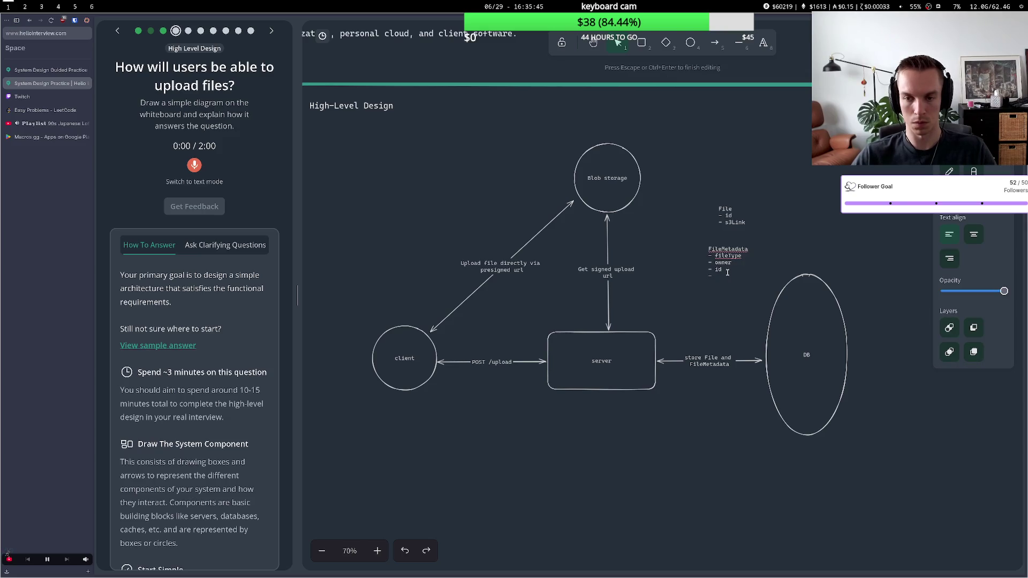
key(BackSpace)
key(BackSpace)
text(fileID -)
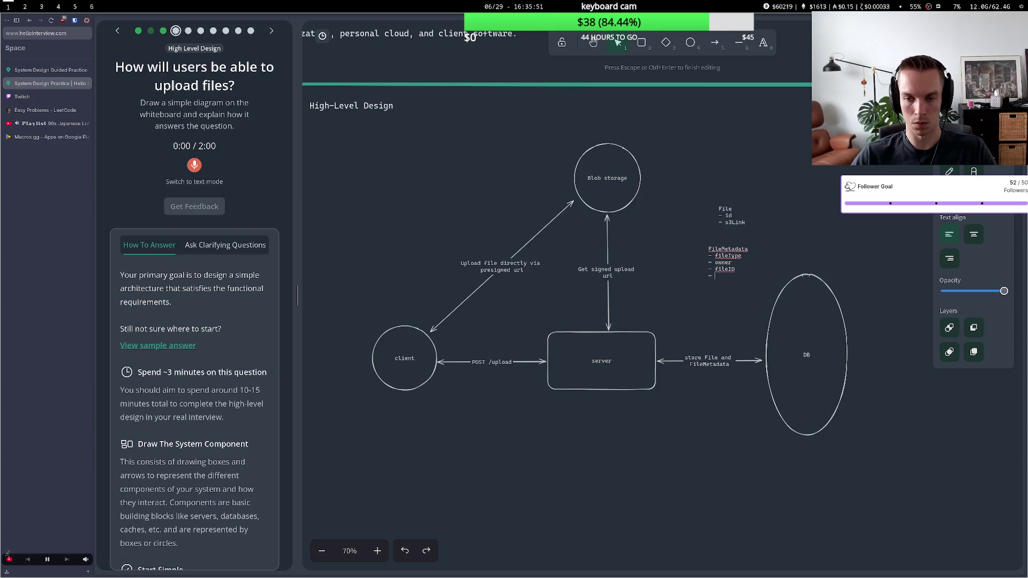
key(BackSpace)
key(BackSpace)
key(BackSpace)
text(userID)
key(BackSpace)
key(BackSpace)
text(ID)
key(Down)
key(Down)
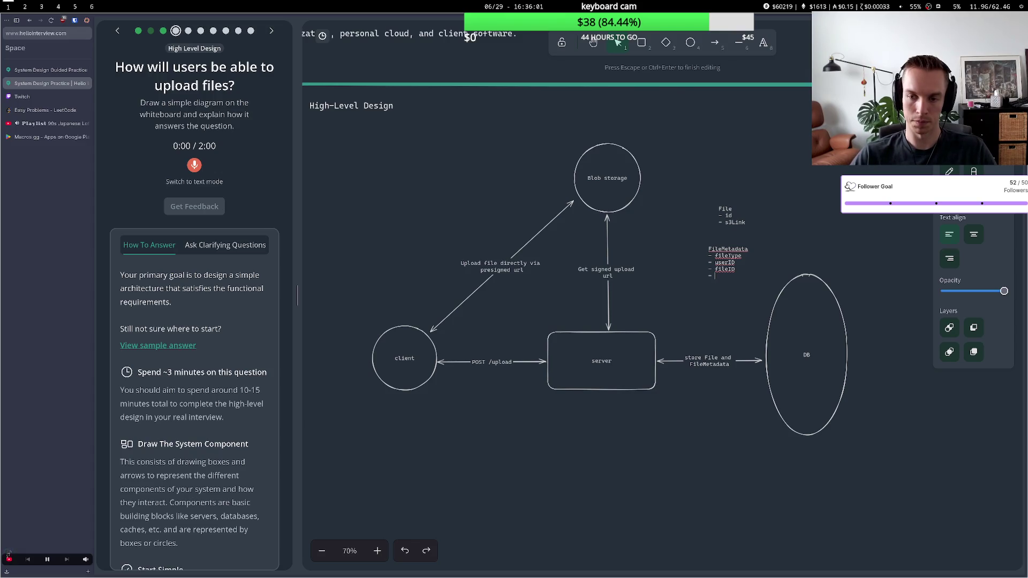
text(last)
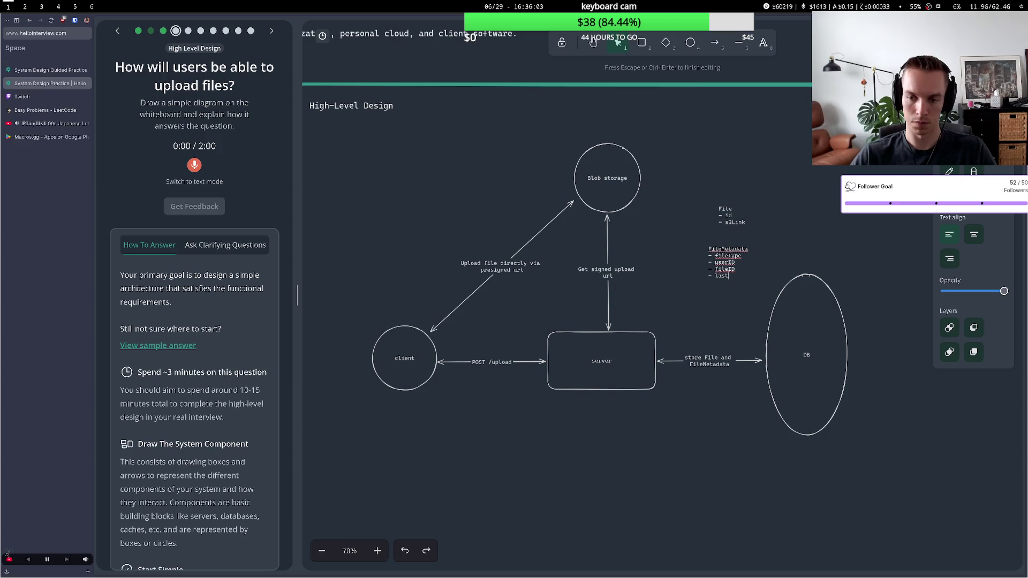
text(Updated)
text(At)
key(Return)
text(- created)
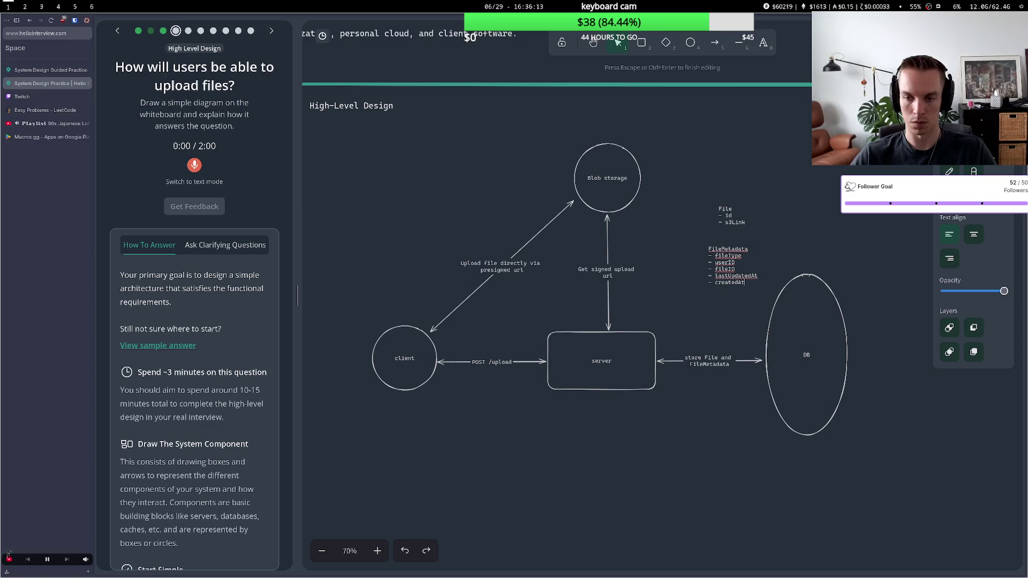
key(Return)
text(- siz)
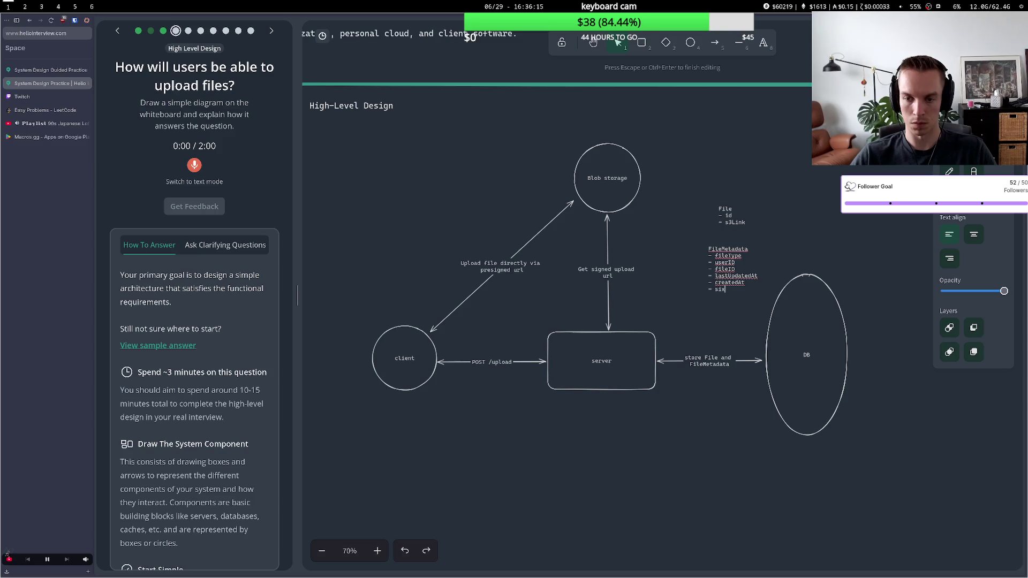
key(BackSpace)
key(BackSpace)
text(ze)
click(701, 251)
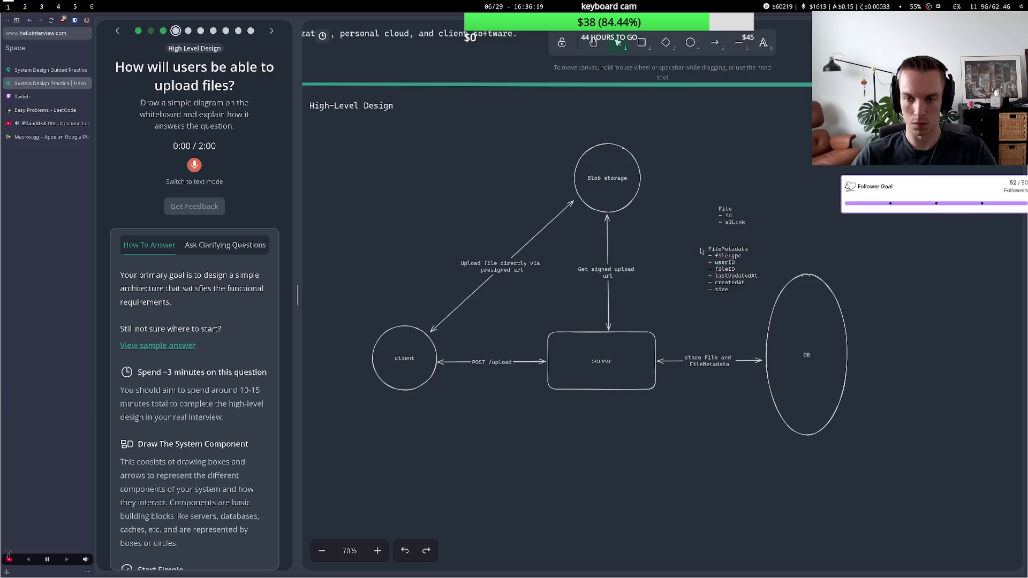
Move the File and FileMetadata notes slightly upward
click(727, 210)
mouse_move(727, 210)
mouse_down()
mouse_move(730, 196)
mouse_move(721, 193)
mouse_up()
mouse_move(723, 246)
mouse_down()
mouse_move(718, 198)
mouse_move(689, 205)
mouse_move(701, 236)
mouse_move(692, 238)
mouse_up()
Add a User note with an '- id' field to the right of File
double_click(735, 196)
text(USER)
key(BackSpace)
key(BackSpace)
key(BackSpace)
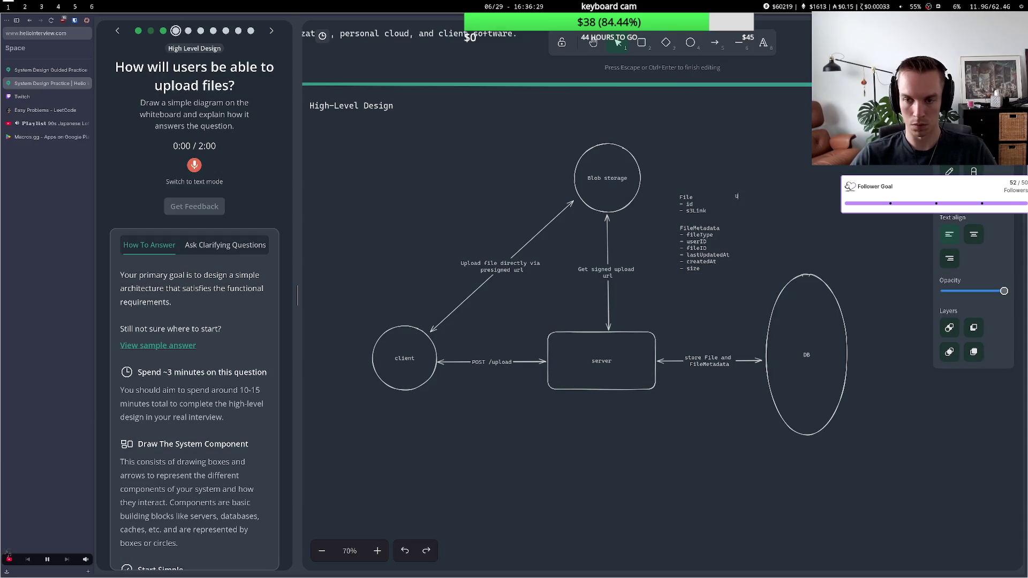
text(ser)
key(Return)
text(- id)
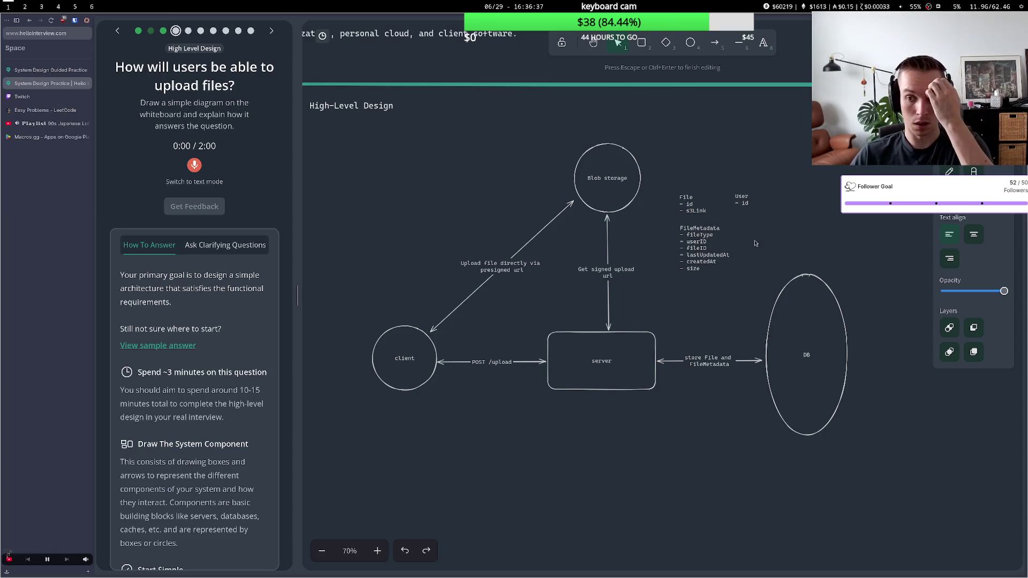
click(740, 234)
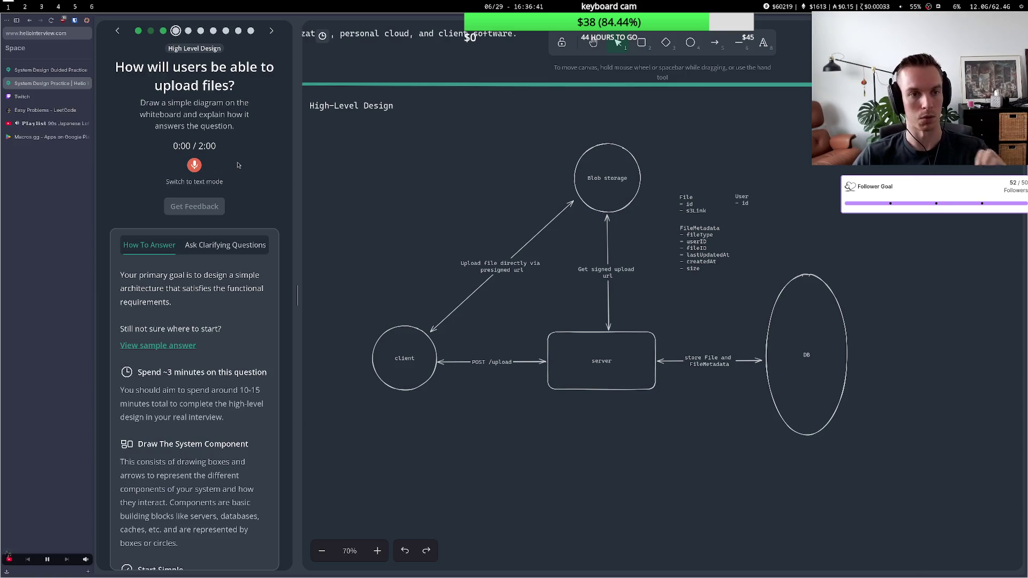
drag(182, 85, 214, 86)
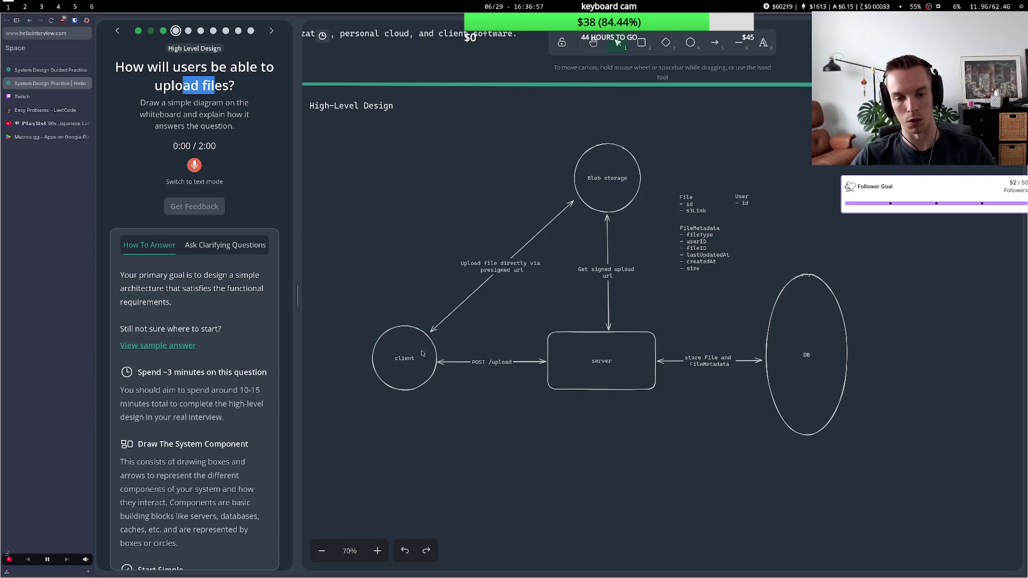
Draw a curved arrow from Blob storage to server labelled 'file upload complete, update db'
click(618, 212)
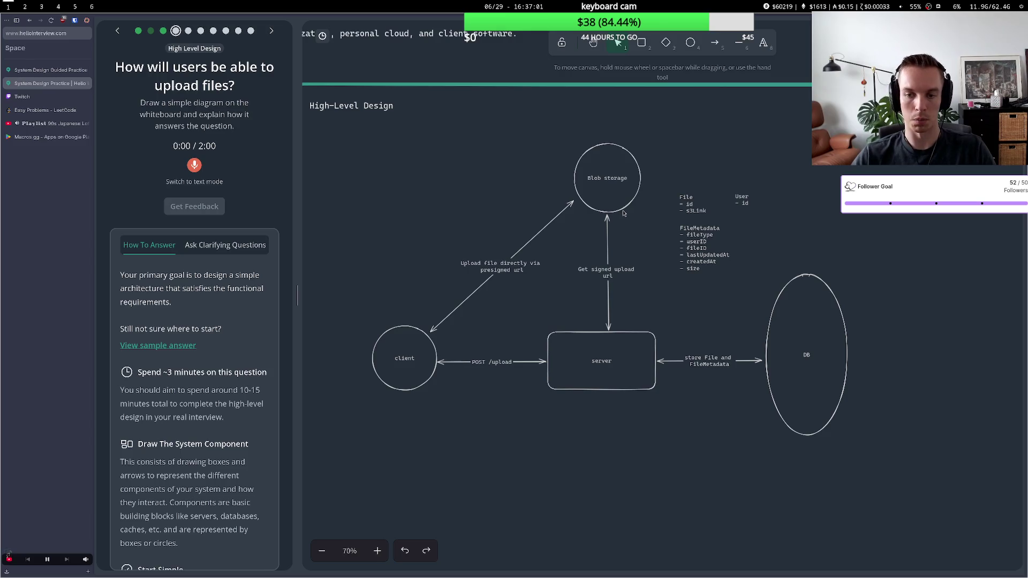
key(5)
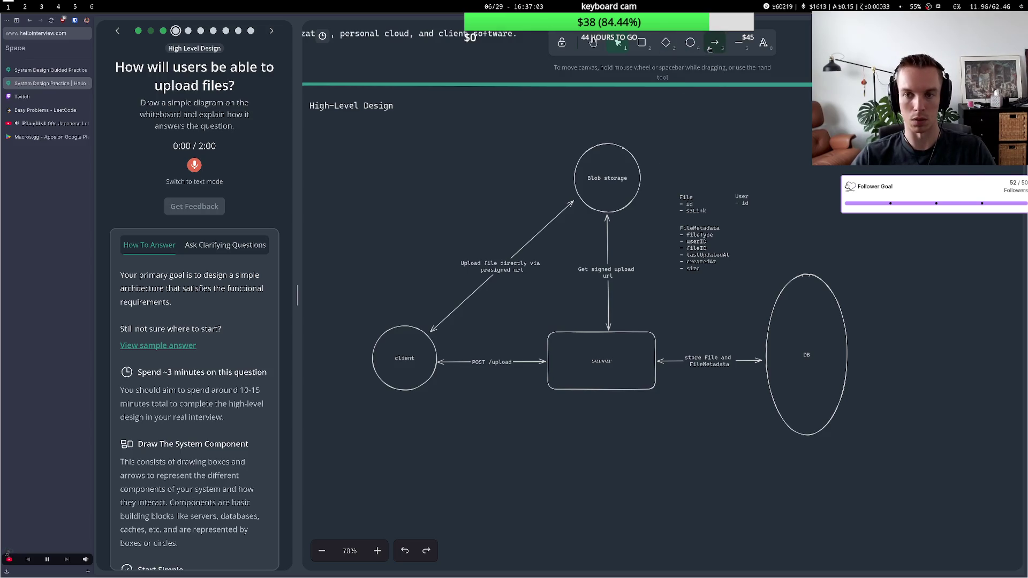
click(628, 213)
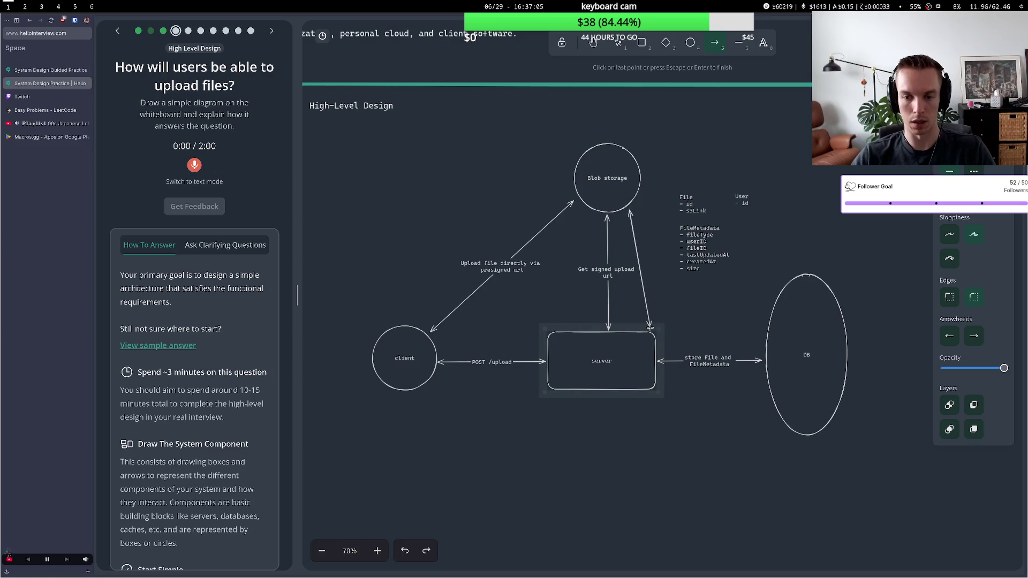
double_click(649, 327)
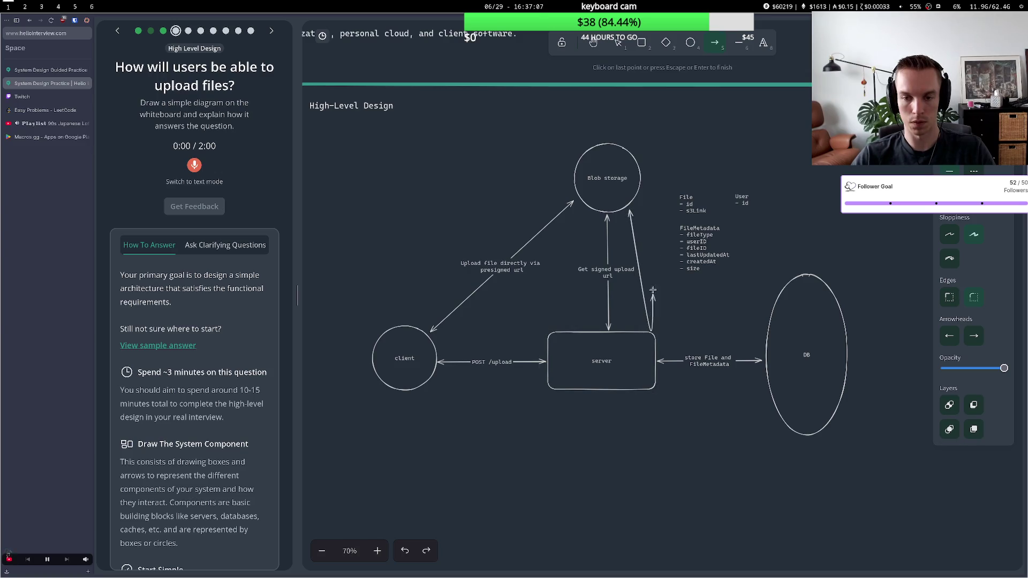
drag(657, 265, 658, 263)
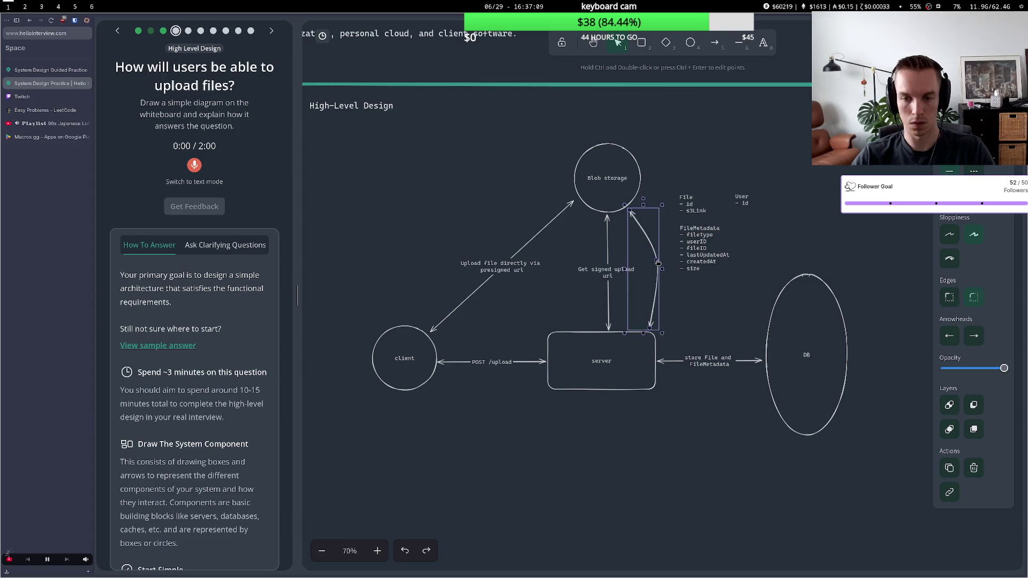
double_click(654, 258)
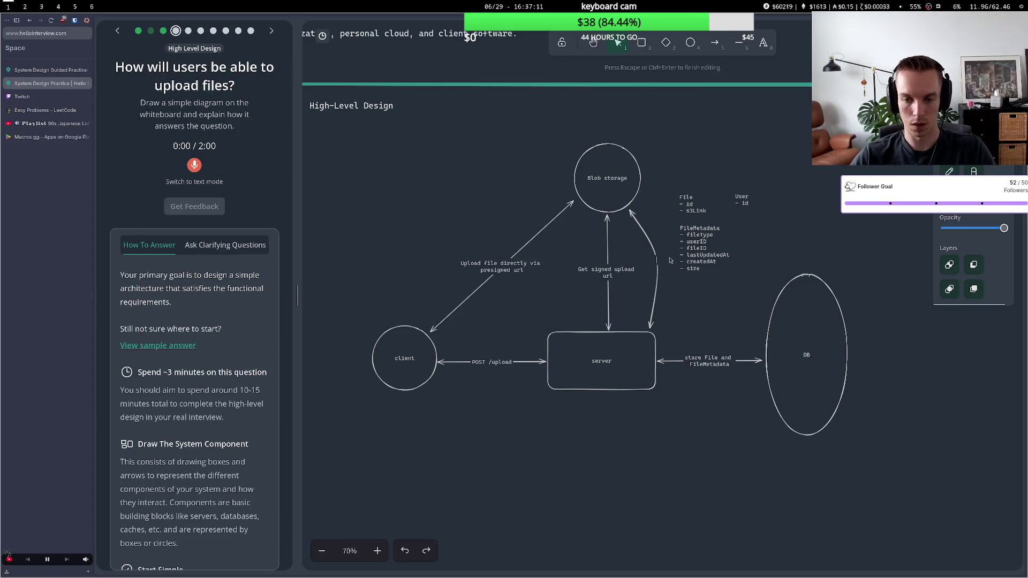
text(update)
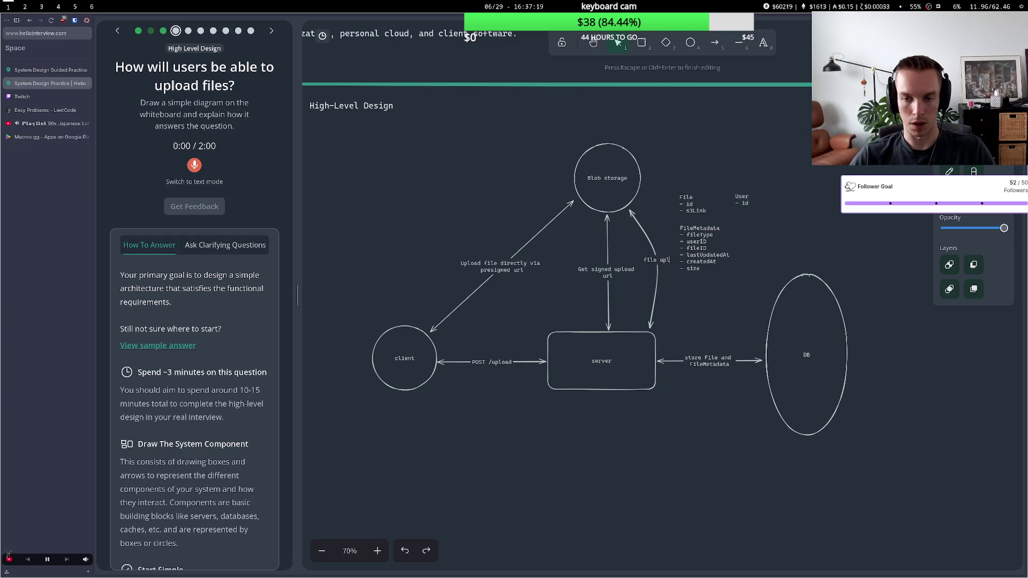
text(load complete, update db)
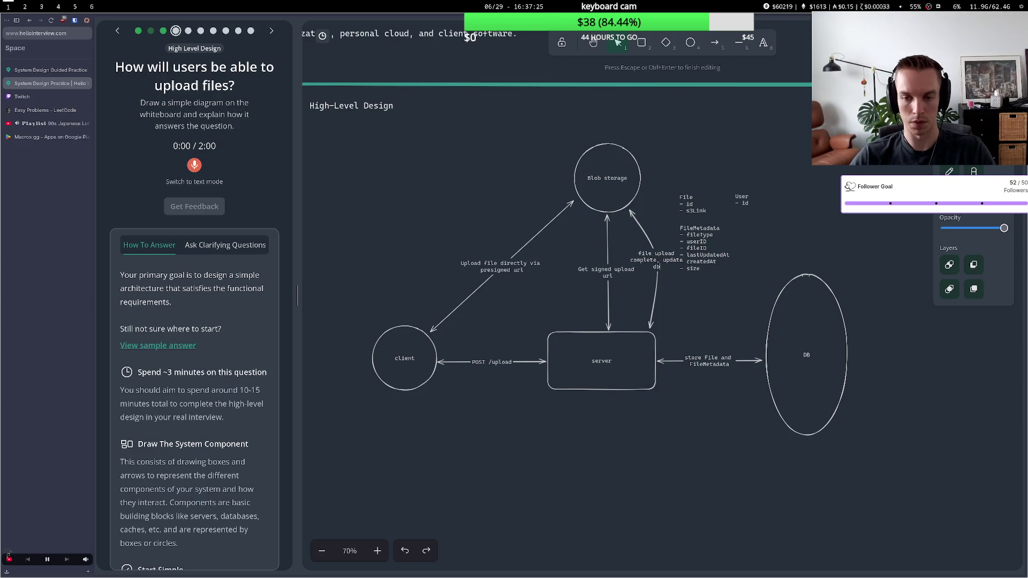
Shift the FileMetadata, File and User notes right, clear of the arrow label
drag(698, 241, 717, 253)
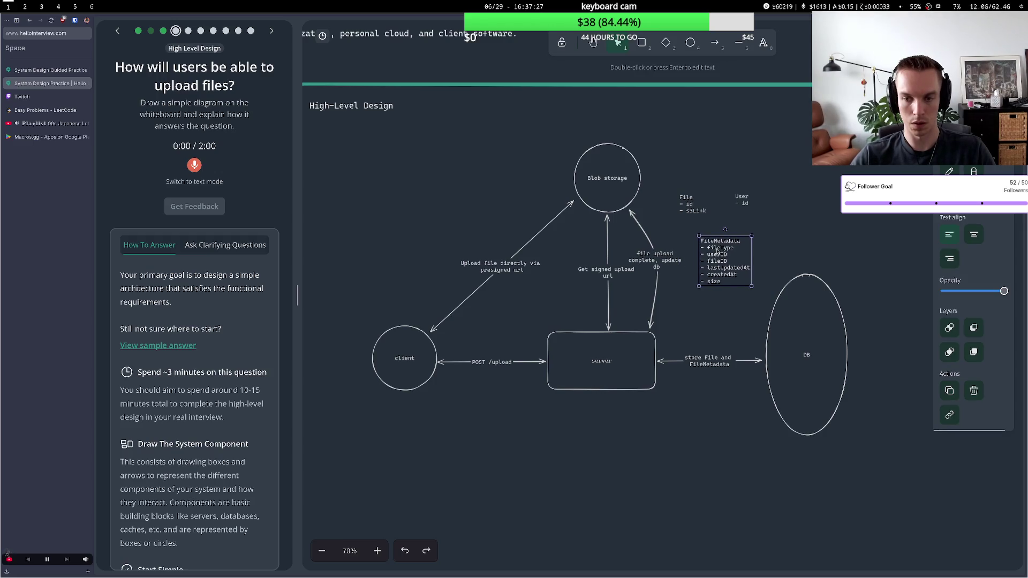
drag(686, 204, 748, 207)
click(680, 257)
drag(653, 250, 651, 254)
double_click(664, 262)
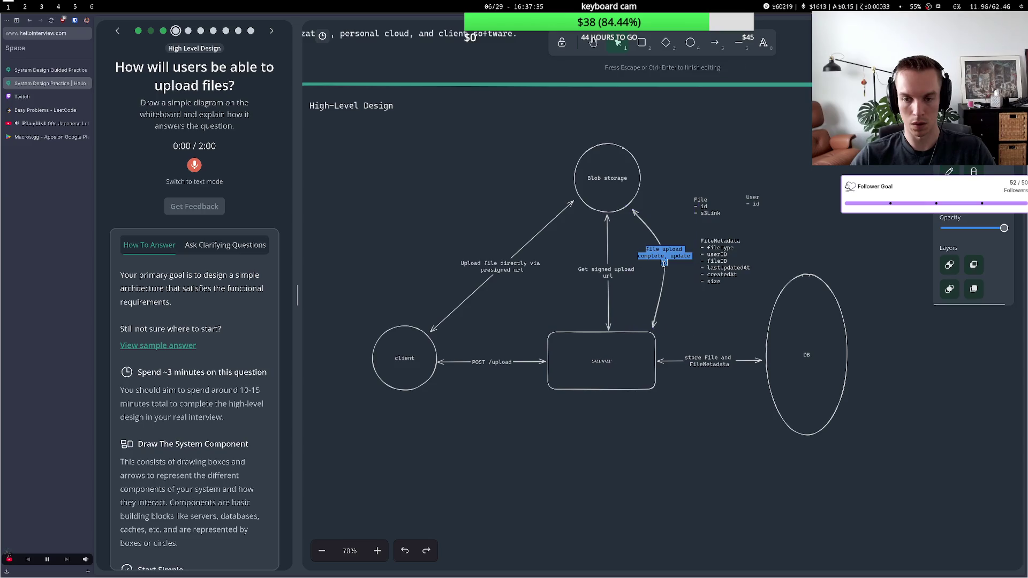
click(671, 295)
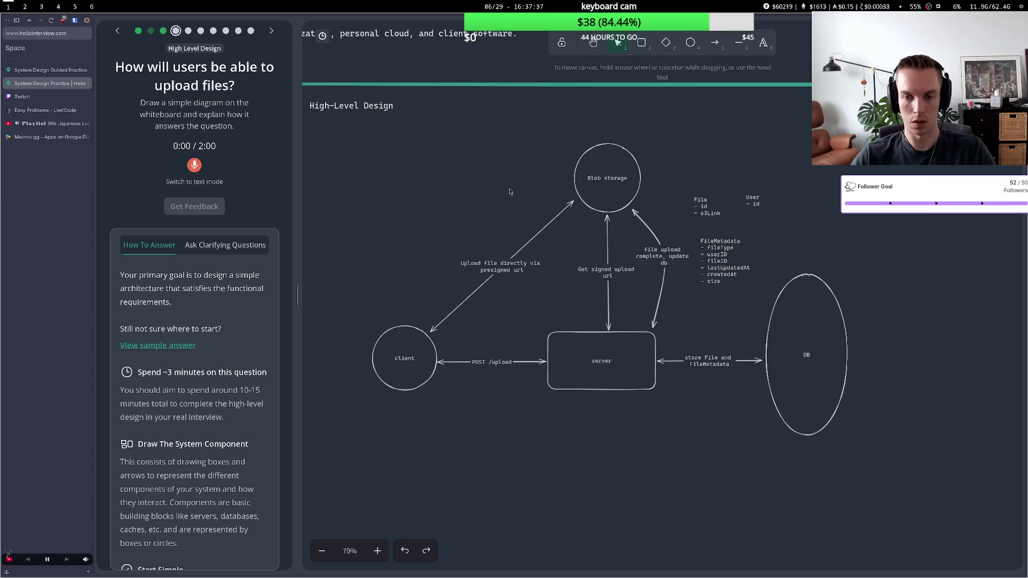
drag(608, 277, 598, 277)
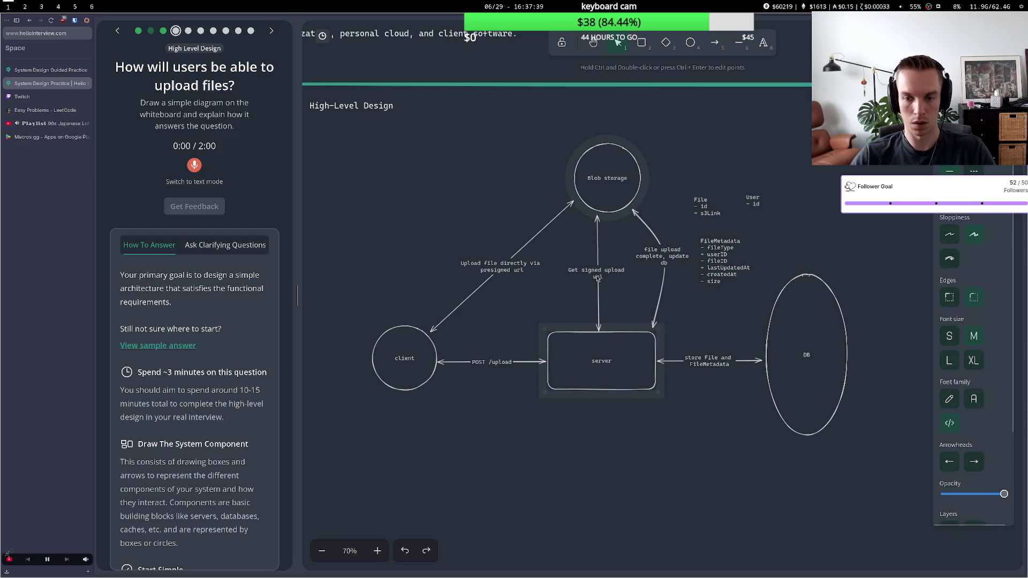
Nudge the 'Get signed upload url' arrow into position between server and Blob storage
key(Escape)
drag(600, 216, 602, 216)
click(570, 266)
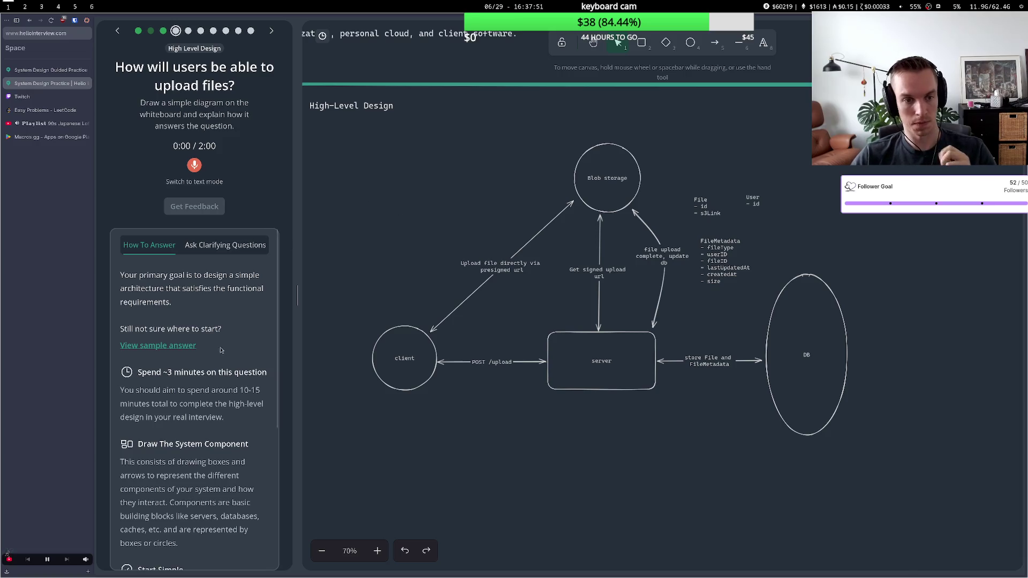
scroll(223, 493, down, 4)
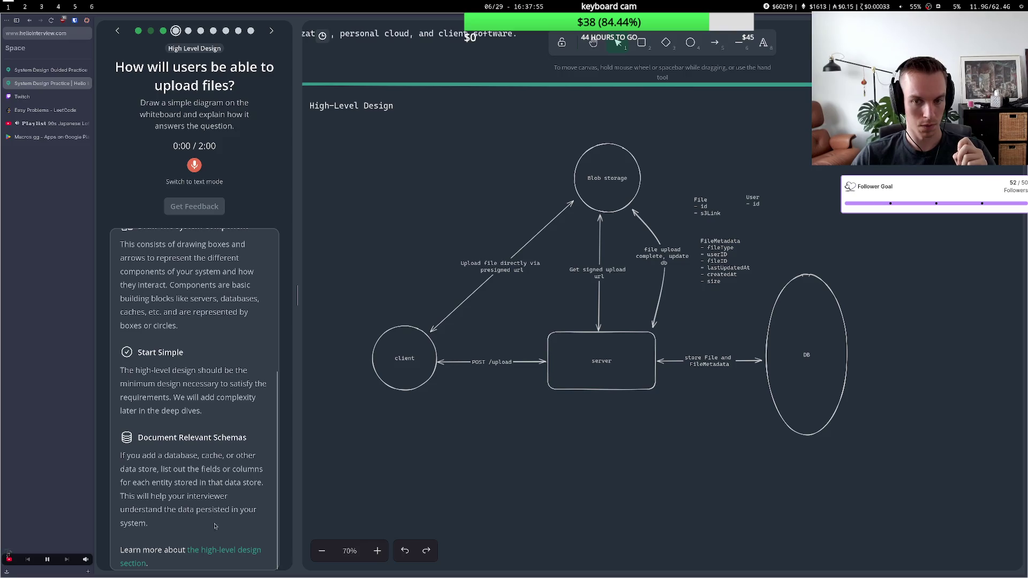
scroll(233, 449, up, 1)
scroll(233, 449, up, 4)
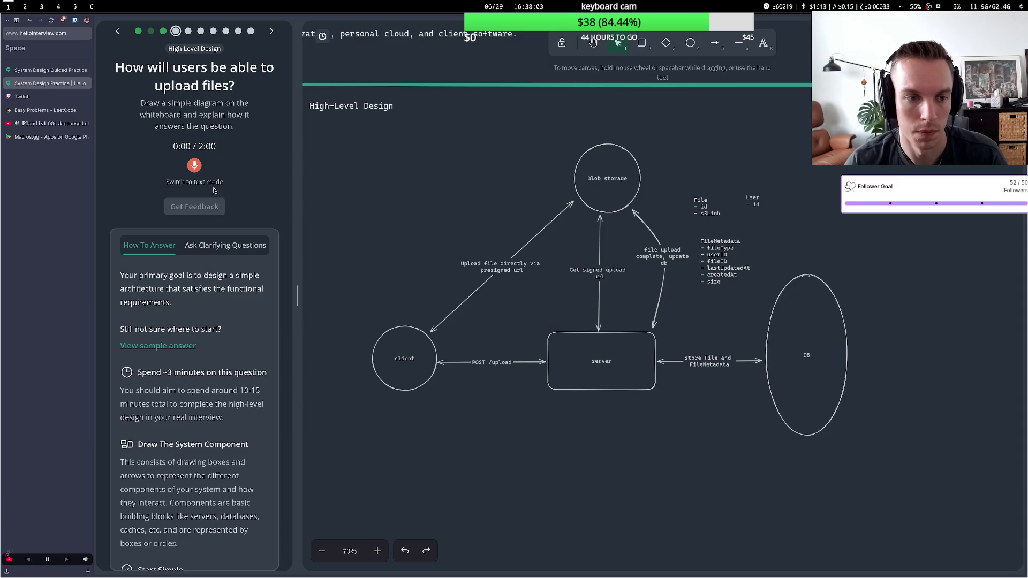
Record a trial spoken answer with microphone access, then delete its transcript and return to voice mode
click(195, 166)
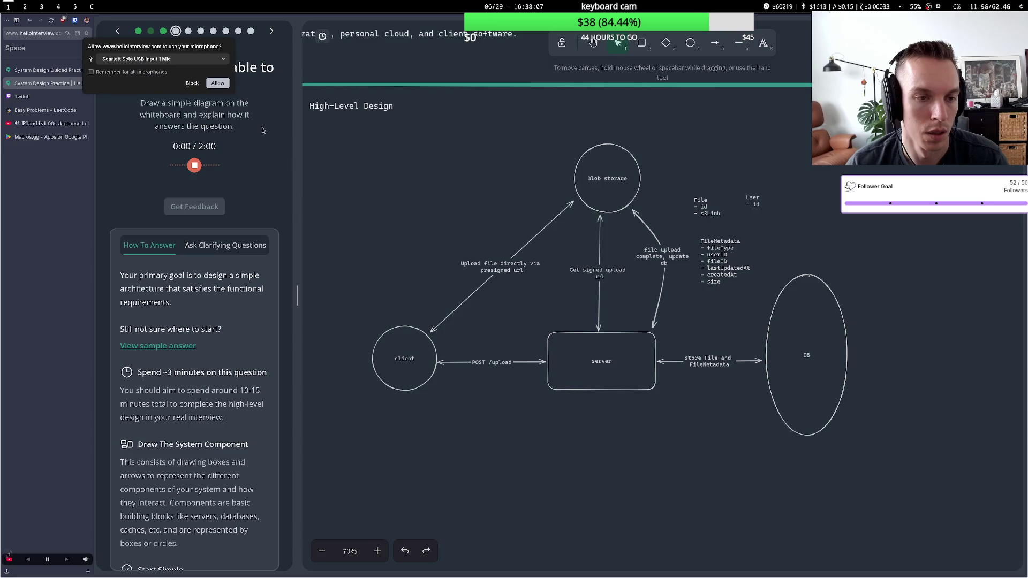
click(217, 84)
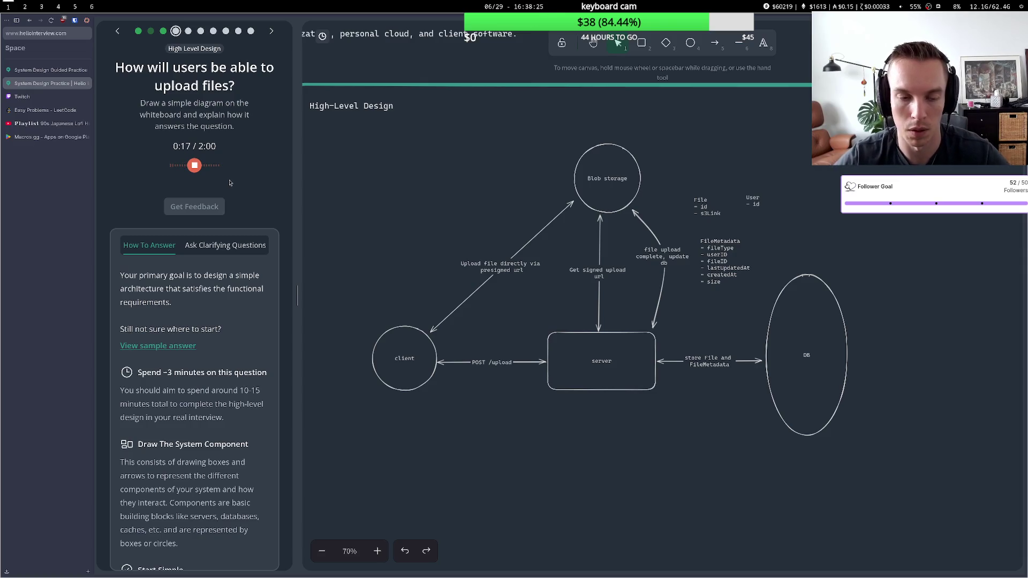
click(194, 165)
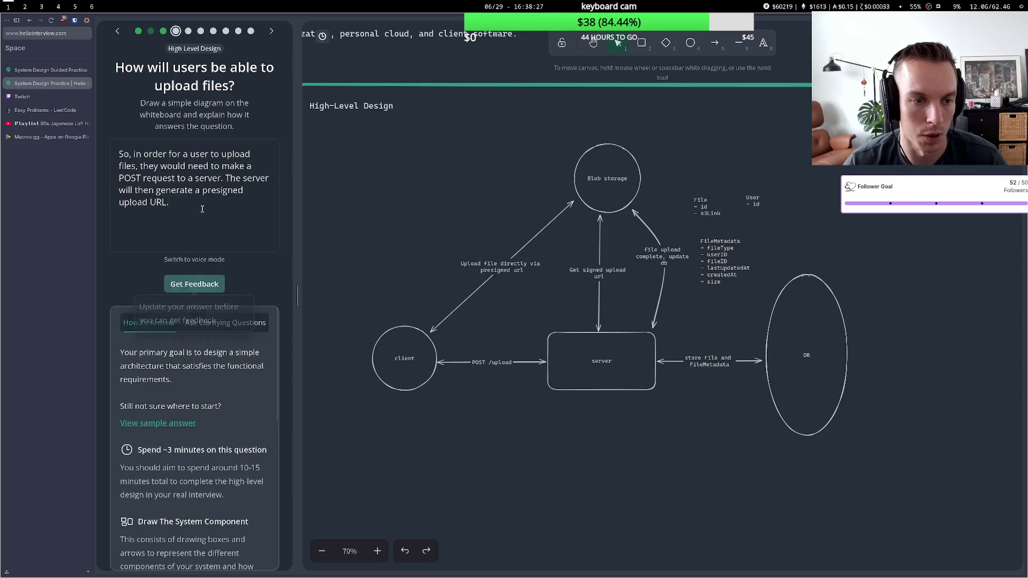
mouse_move(193, 231)
mouse_down()
mouse_move(105, 169)
mouse_move(88, 131)
mouse_up()
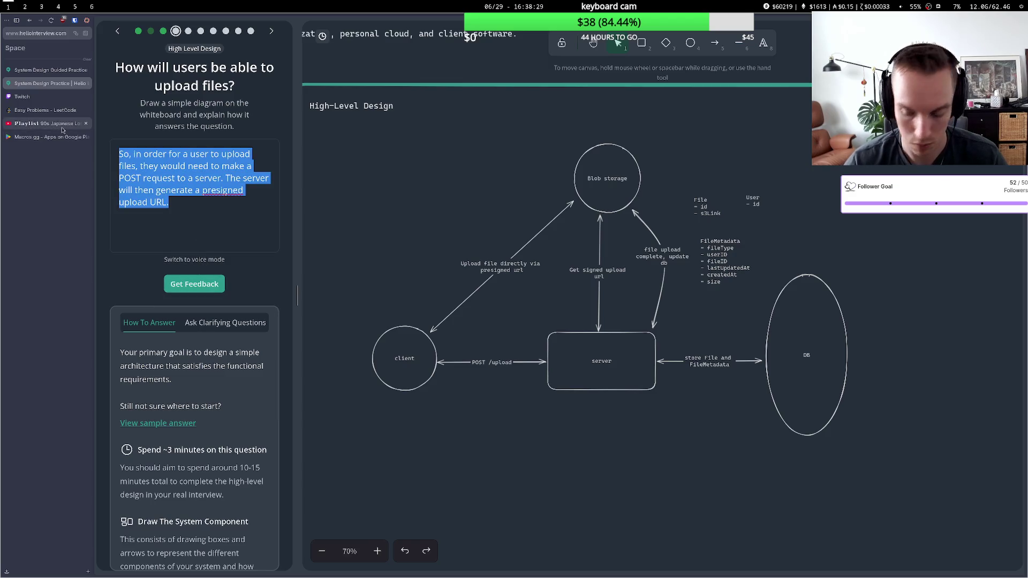
key(BackSpace)
click(194, 259)
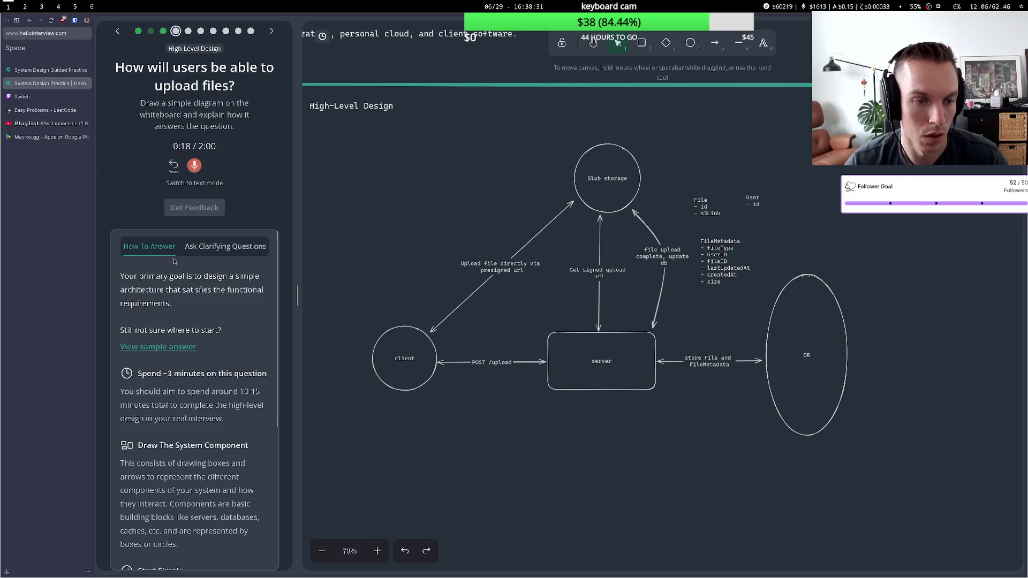
Add a second line 'with file metadata' to the POST /upload arrow label
click(499, 363)
double_click(499, 362)
key(End)
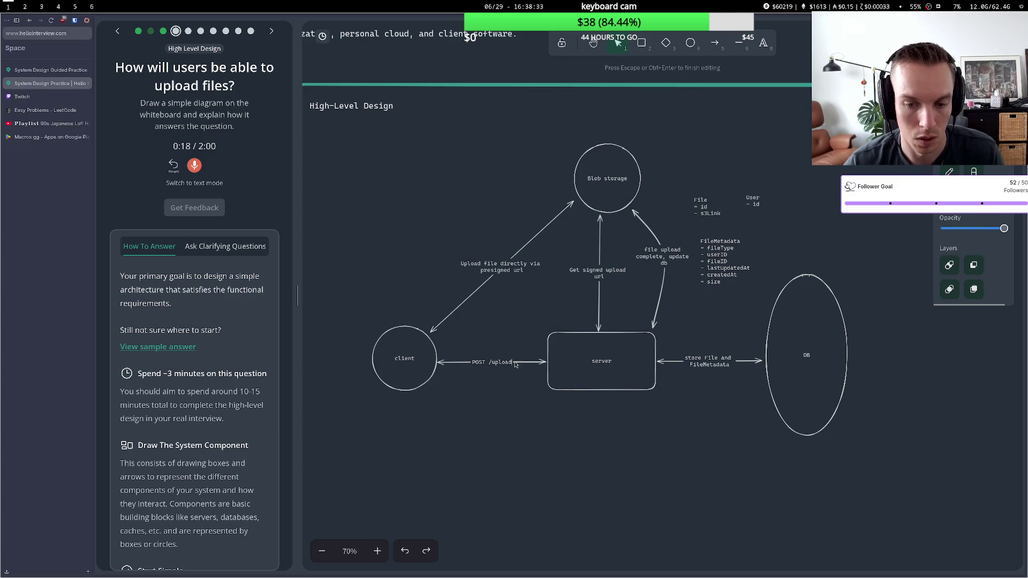
key(Return)
text(wi)
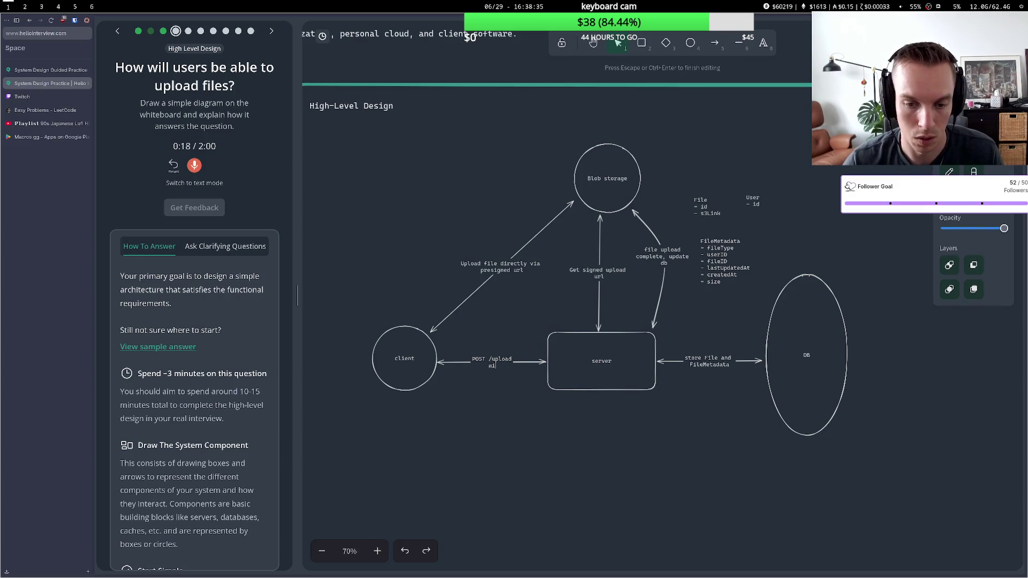
text(th file mat)
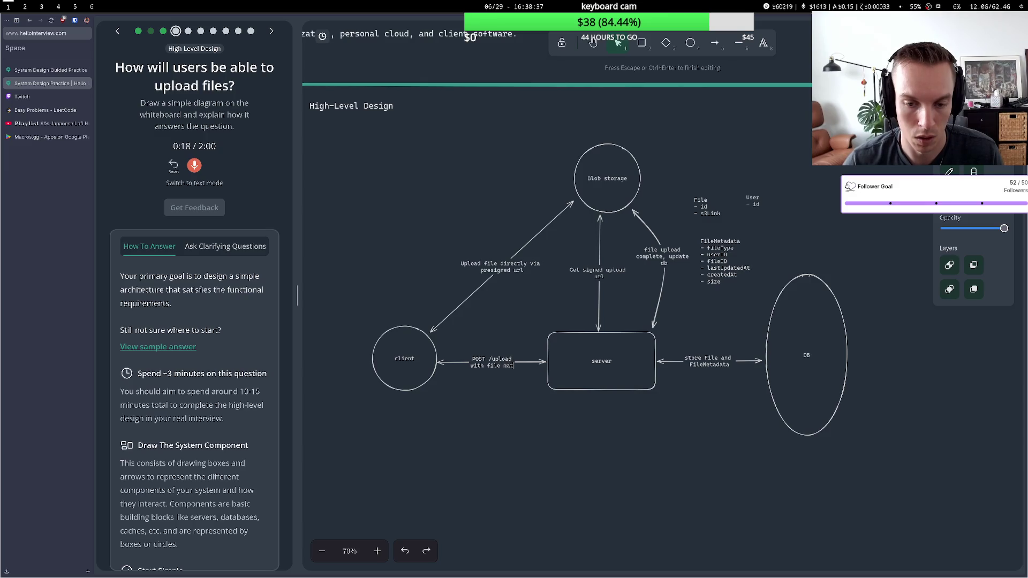
key(BackSpace)
key(BackSpace)
text(etadata)
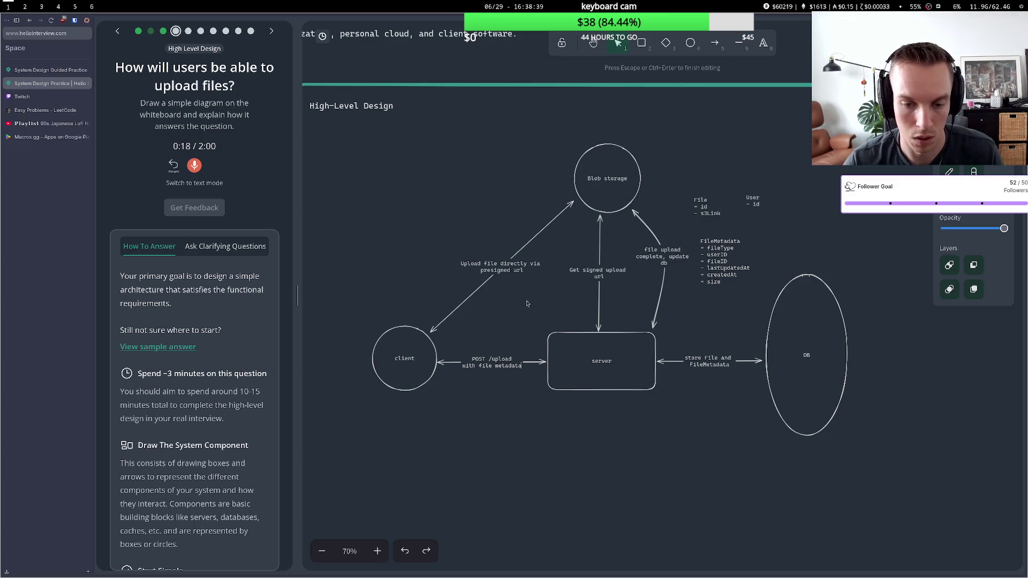
click(517, 324)
click(170, 165)
Record a 1:10 spoken walkthrough of the upload design and submit it
click(195, 165)
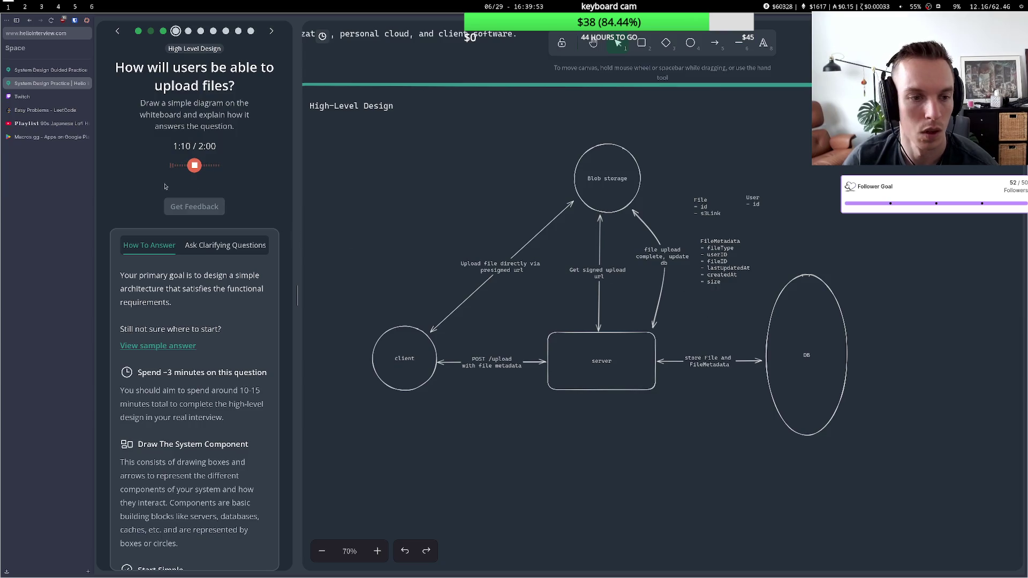
click(196, 168)
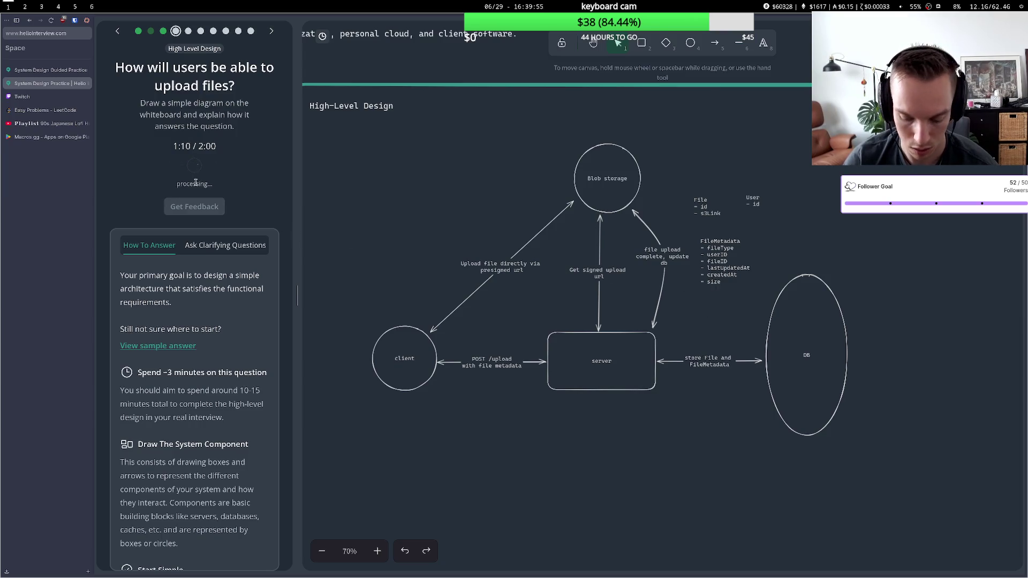
Review the feedback rated 'Great answer. You're flying!', then switch to the lofi playlist tab
click(195, 383)
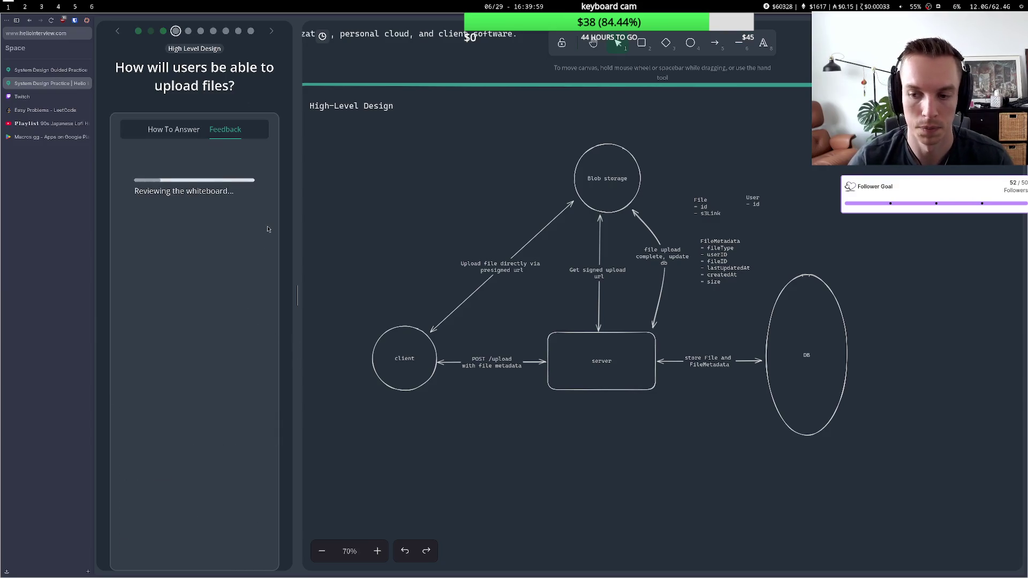
scroll(230, 285, down, 2)
scroll(230, 284, down, 8)
scroll(227, 287, up, 6)
scroll(227, 287, up, 4)
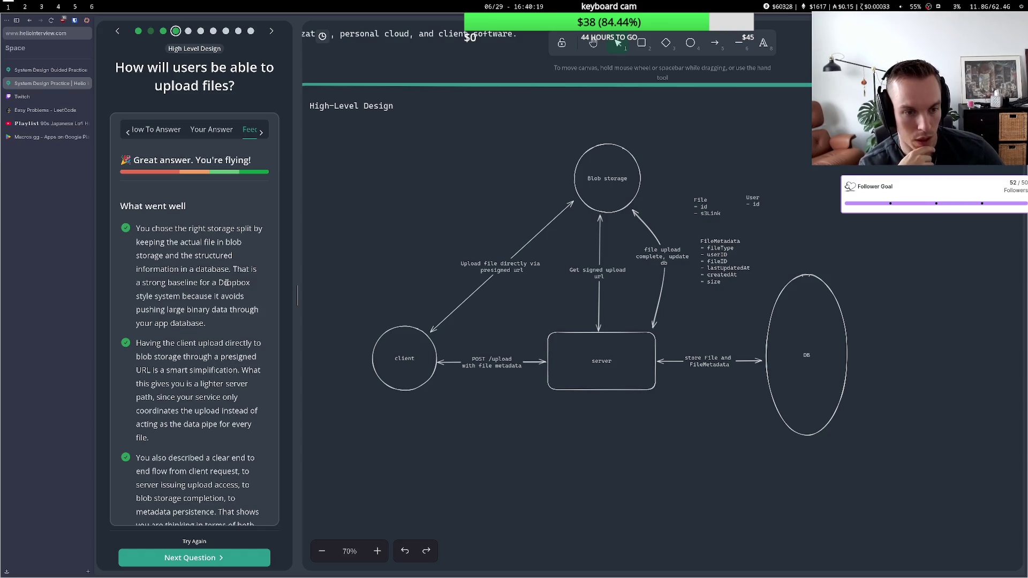
click(50, 123)
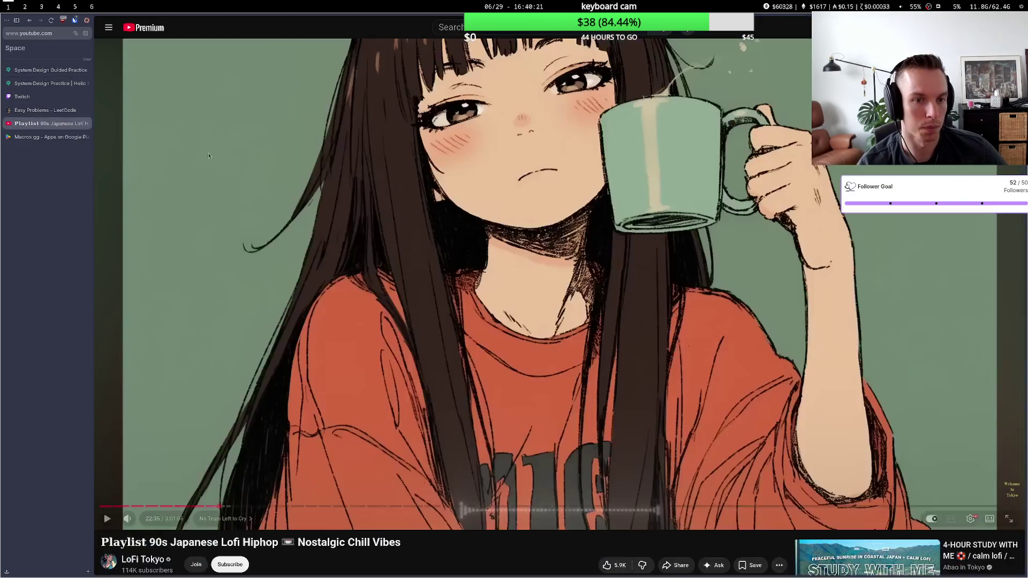
Resume the lofi video, then go to the System Design Guided Practice question list
double_click(227, 189)
double_click(223, 194)
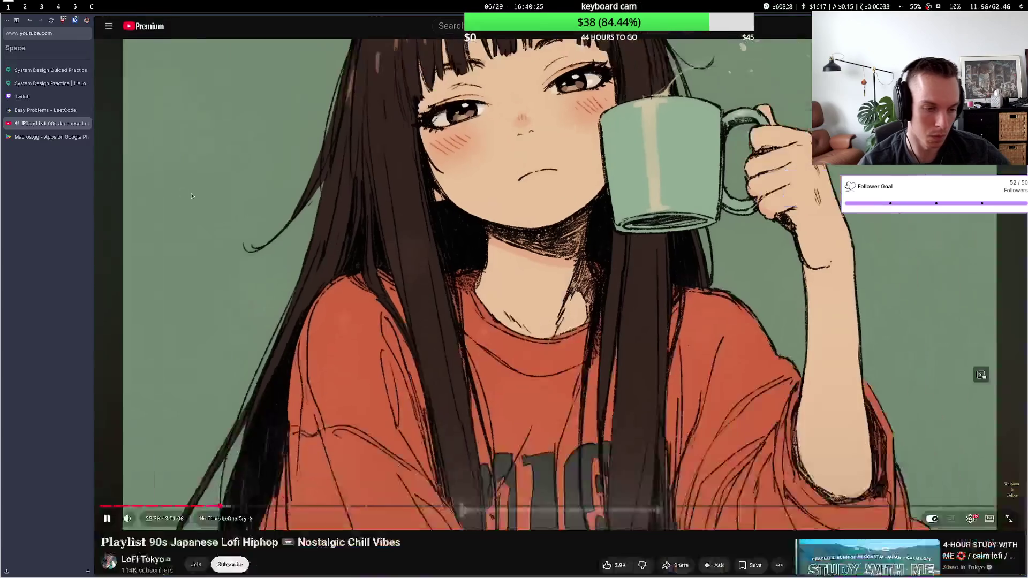
click(51, 83)
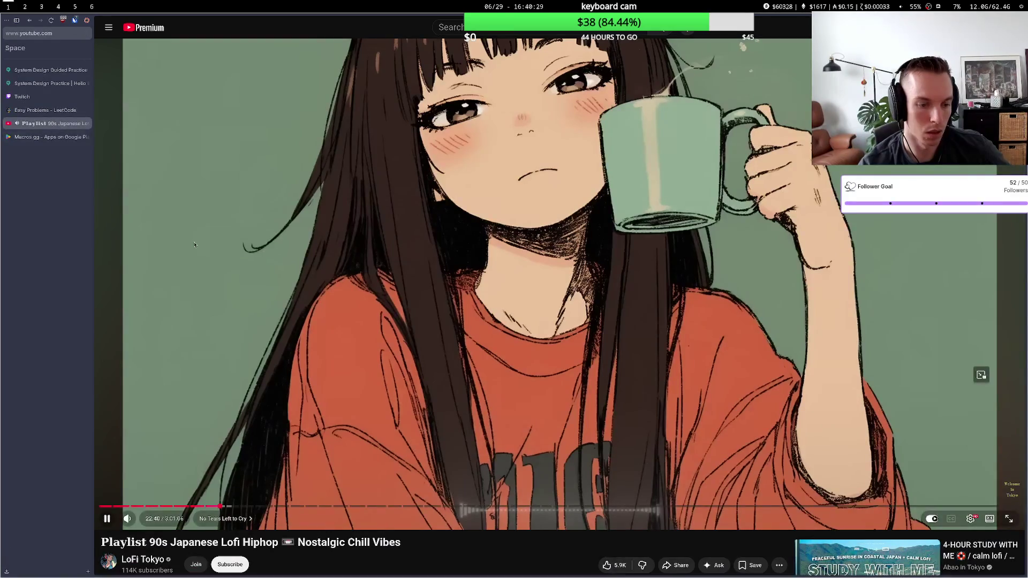
click(48, 70)
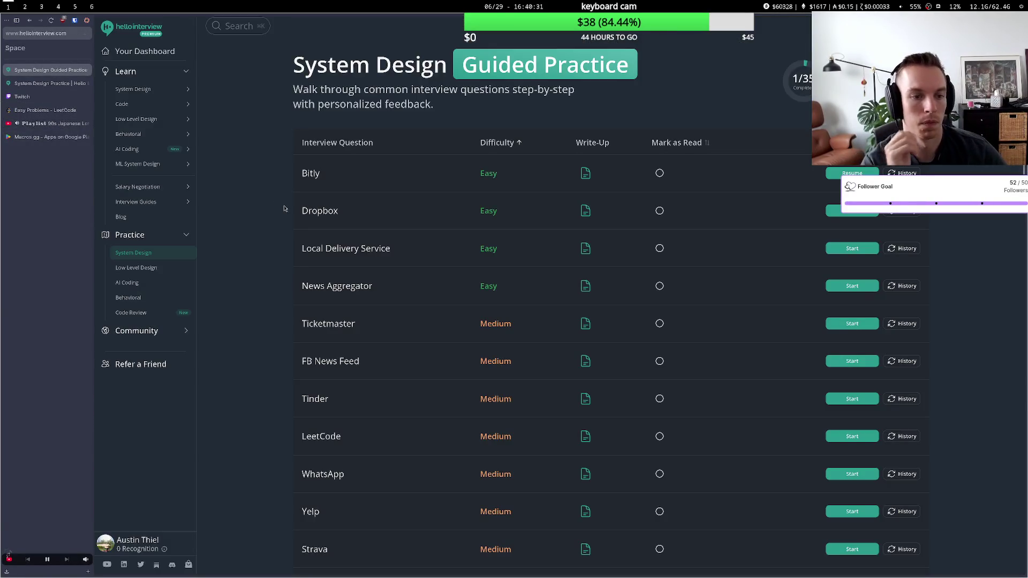
Return to the upload-files question and scroll through its feedback and minor suggestions
key(ctrl+Tab)
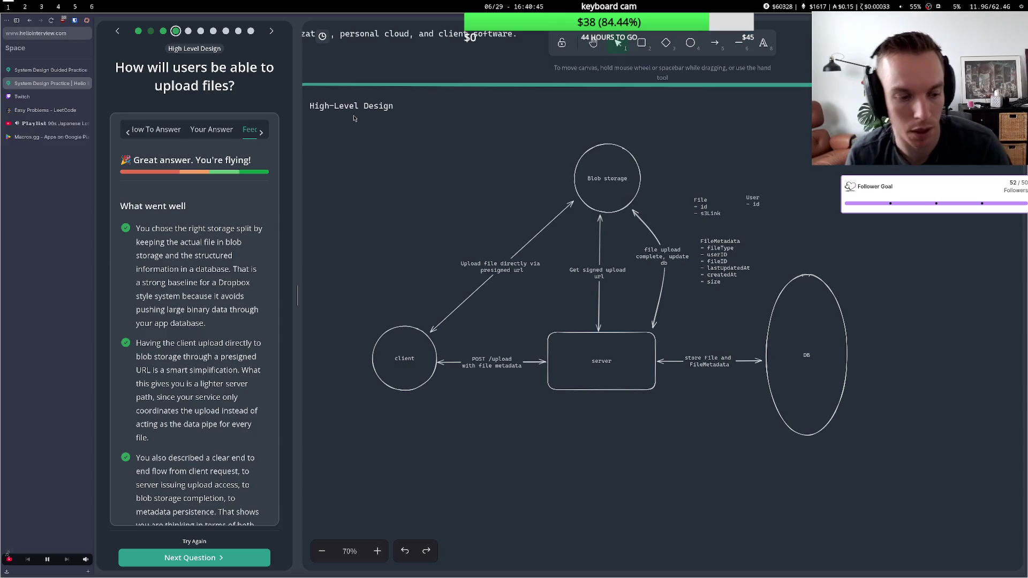
scroll(217, 209, down, 4)
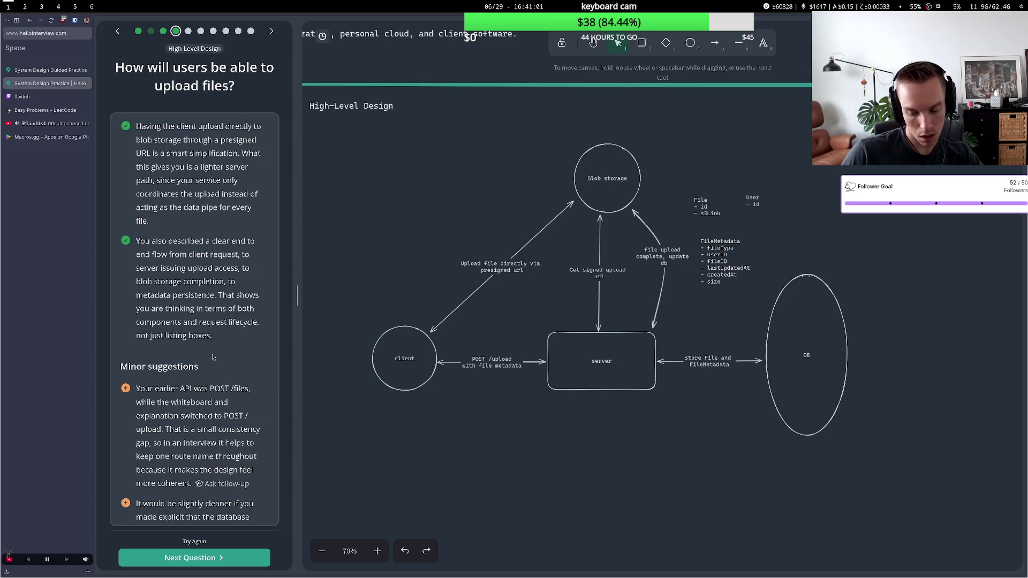
scroll(213, 357, down, 2)
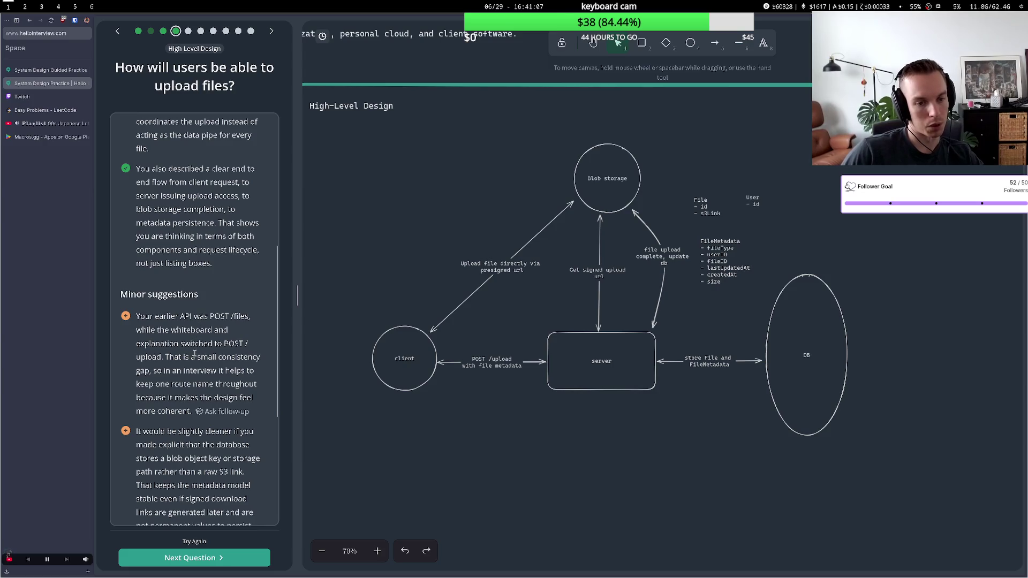
double_click(510, 362)
Change the arrow label to 'POST /files with file metadata'
click(508, 358)
double_click(508, 357)
text(files)
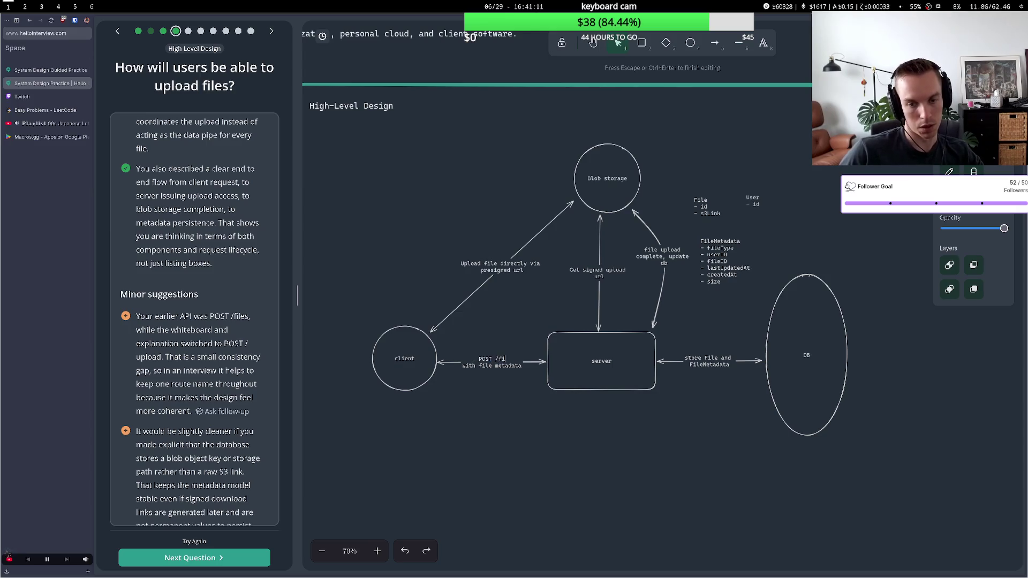
click(518, 426)
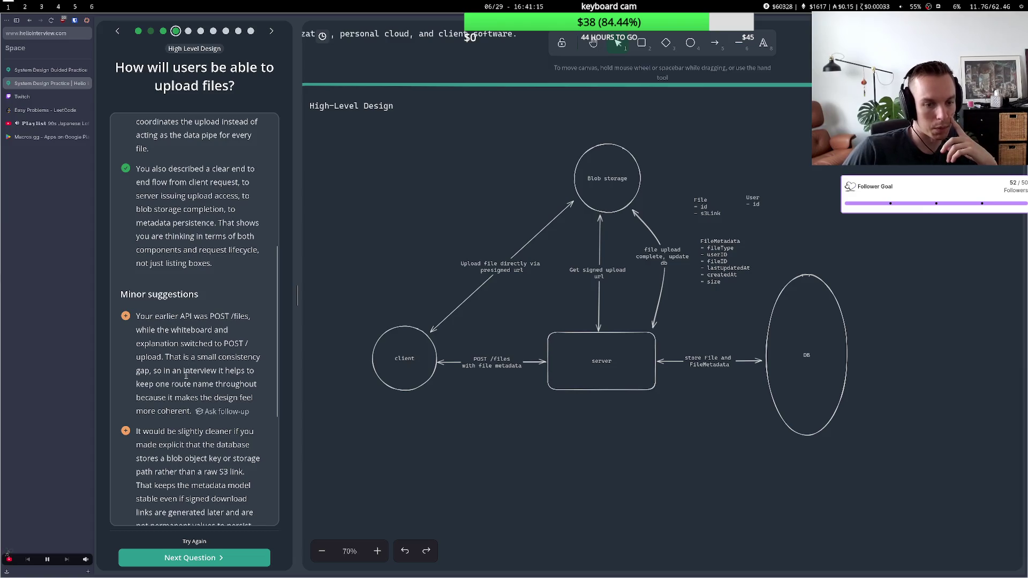
drag(173, 397, 212, 398)
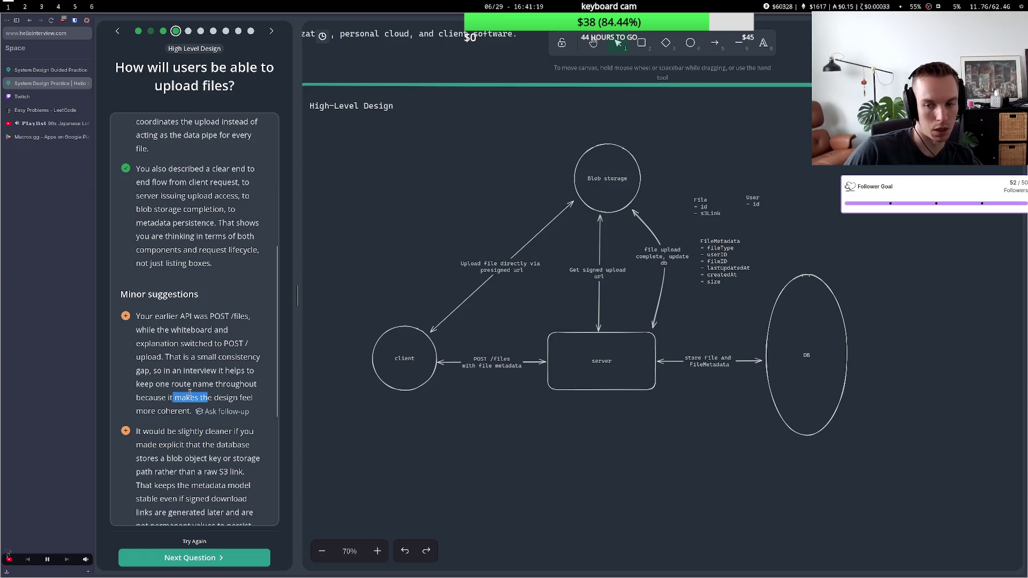
scroll(193, 407, down, 3)
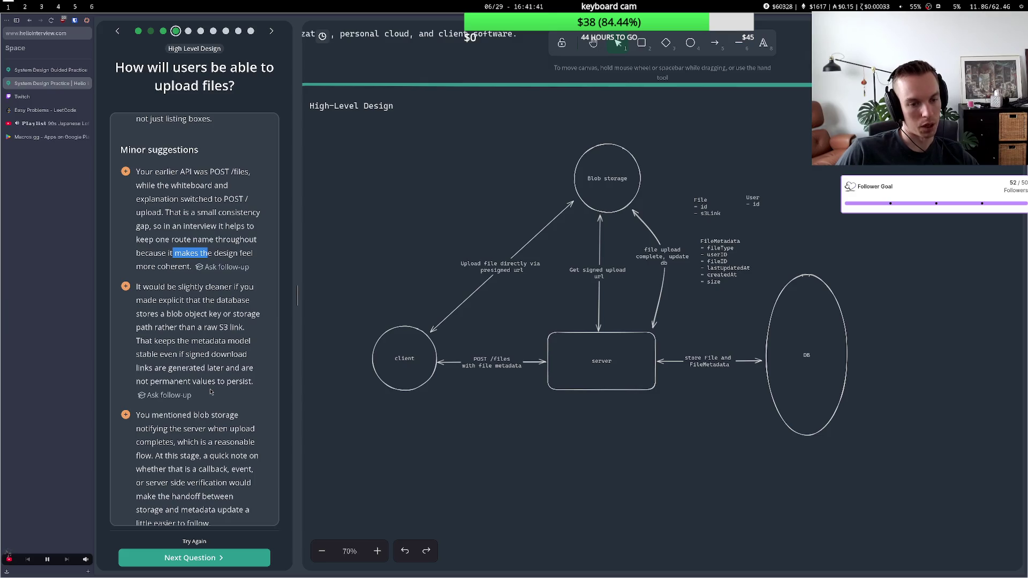
Rename the File entity's s3Link field to 'file object key'
double_click(716, 213)
double_click(715, 213)
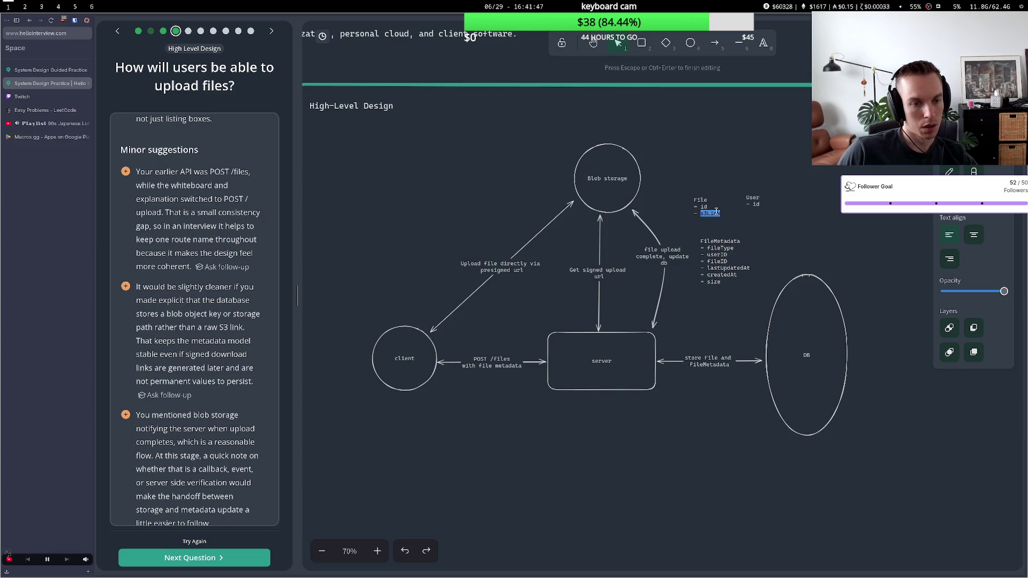
text(file )
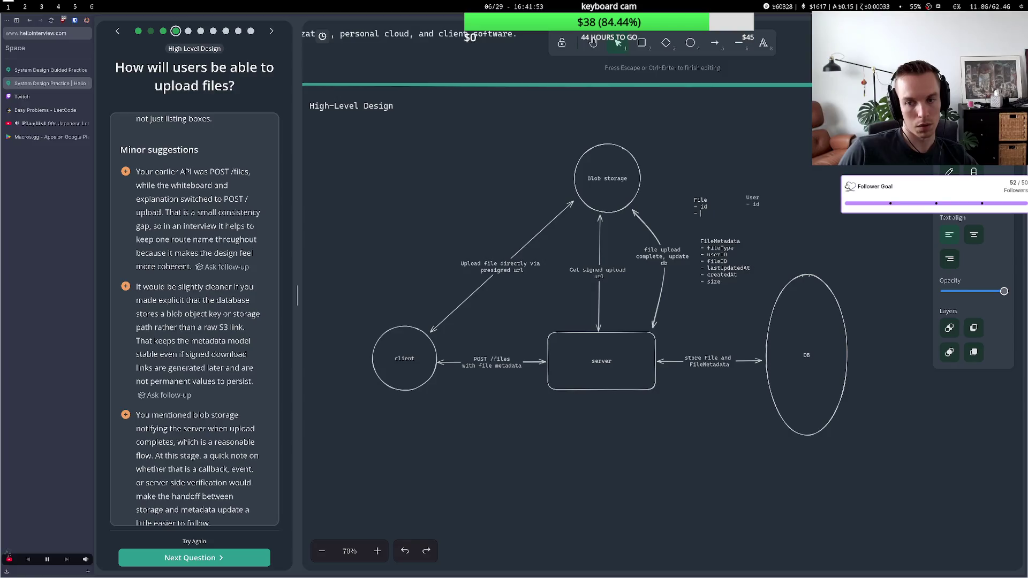
text(obje)
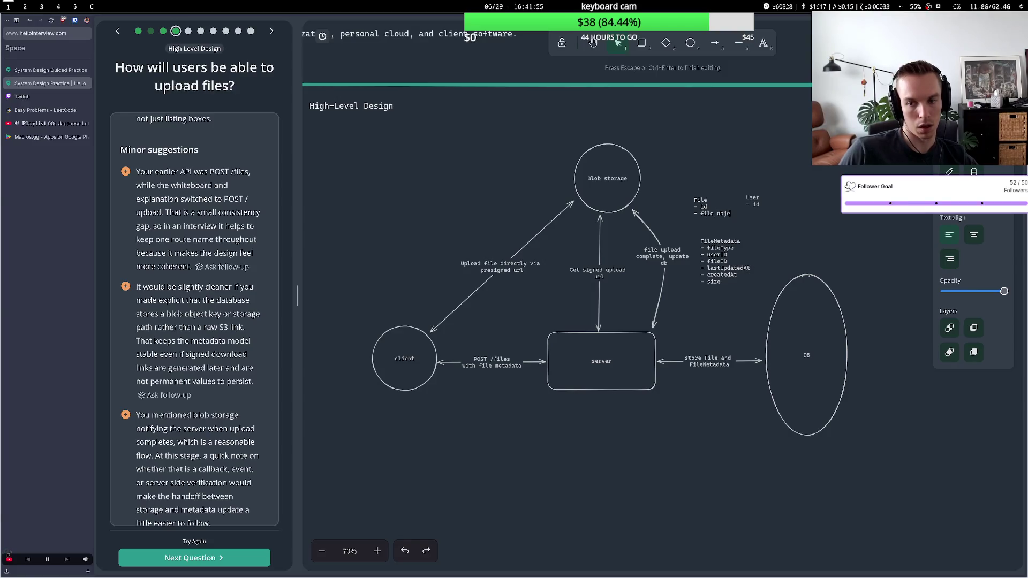
text(ct key)
click(747, 191)
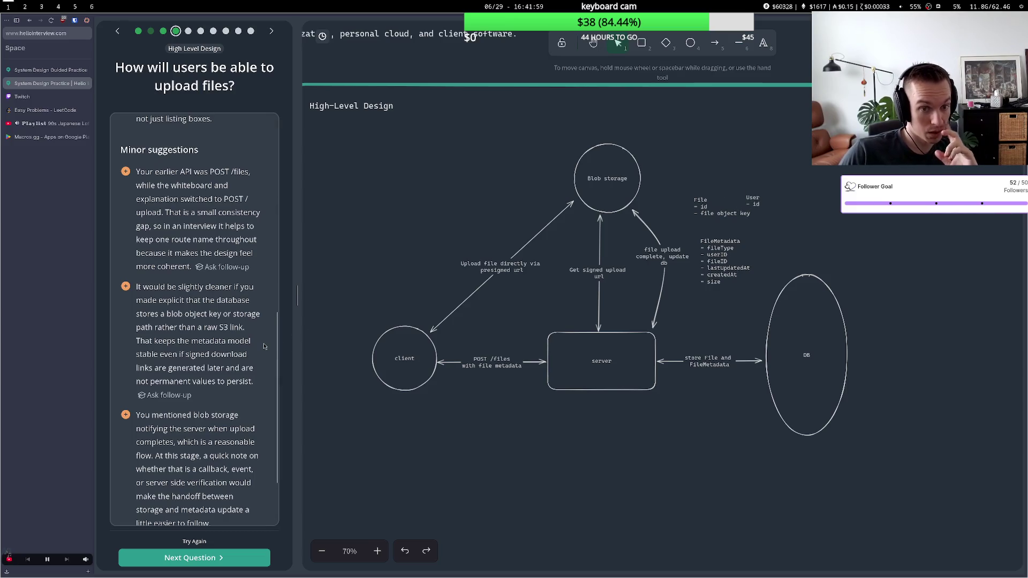
Read through the feedback suggestions, then select the file upload complete arrow
scroll(254, 347, down, 3)
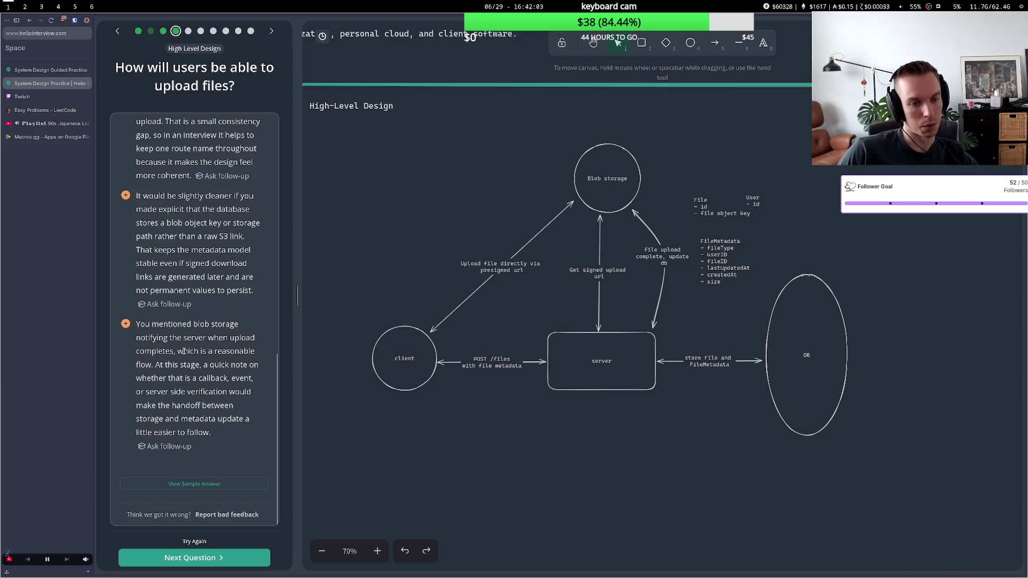
mouse_move(167, 365)
mouse_down()
mouse_move(201, 366)
mouse_move(202, 378)
mouse_up()
click(179, 375)
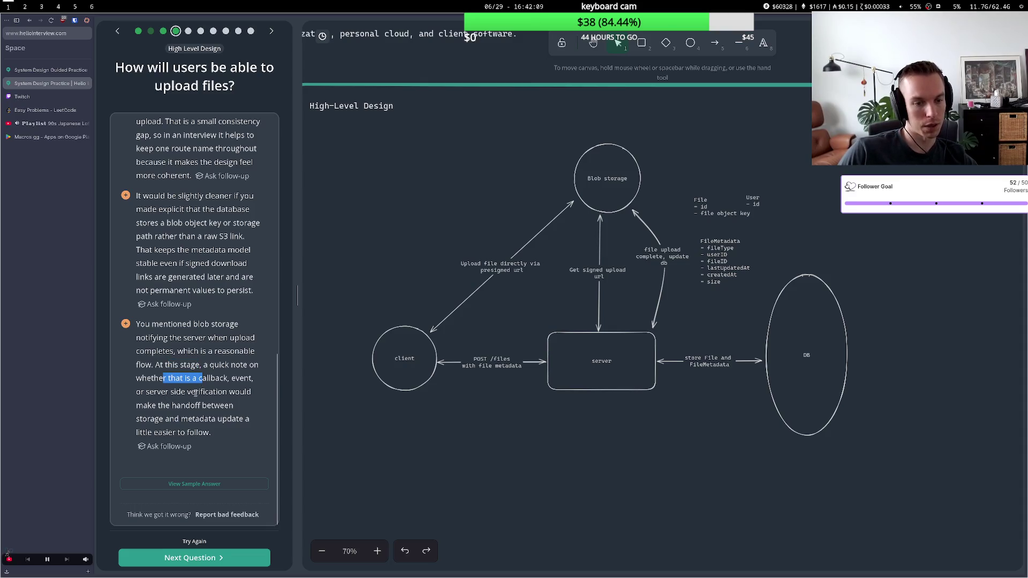
click(171, 420)
drag(170, 420, 192, 420)
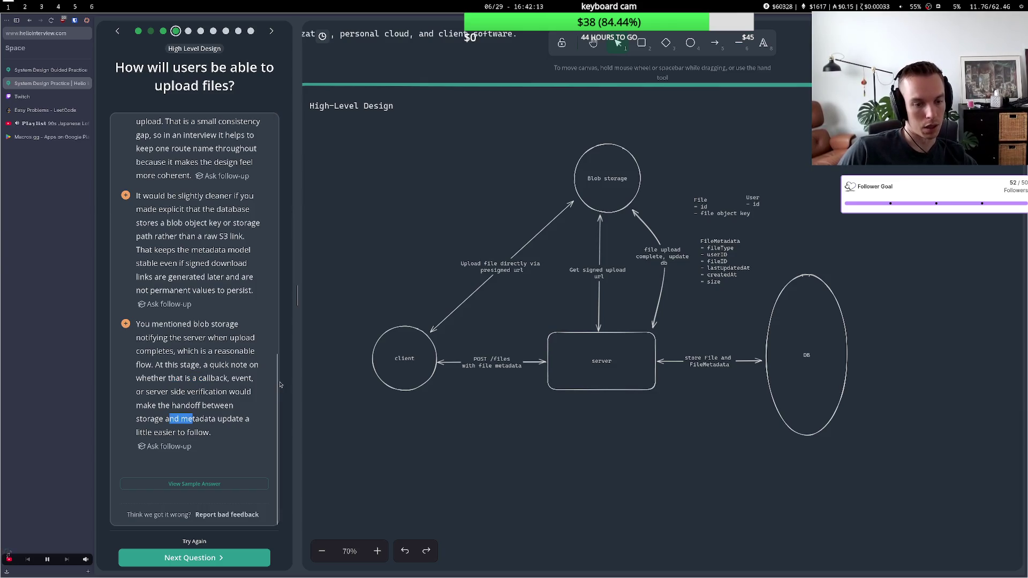
click(651, 262)
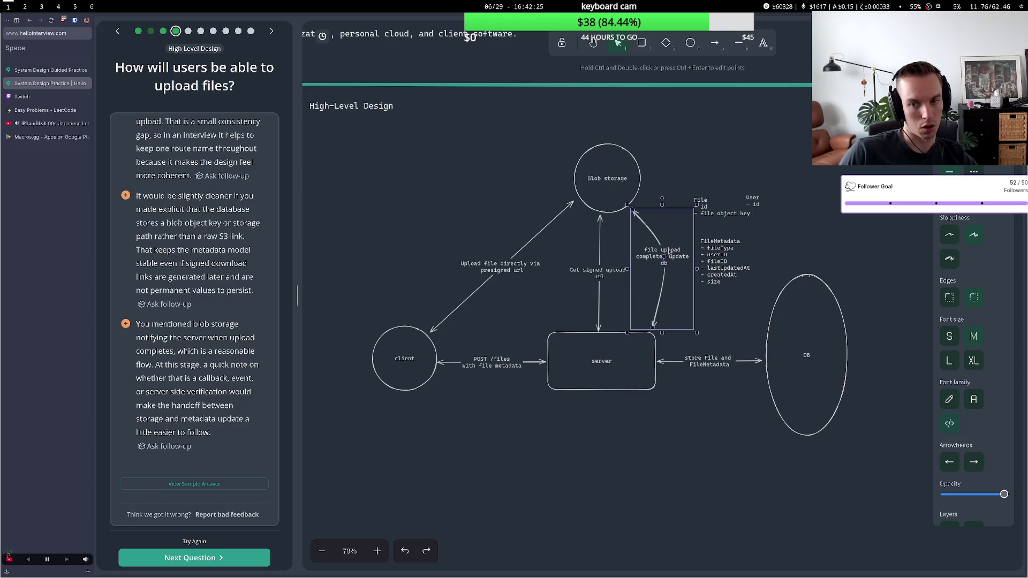
Change the arrow label to 'callback: file upload complete, update db' and choose Try Again
double_click(665, 257)
click(666, 257)
text(,)
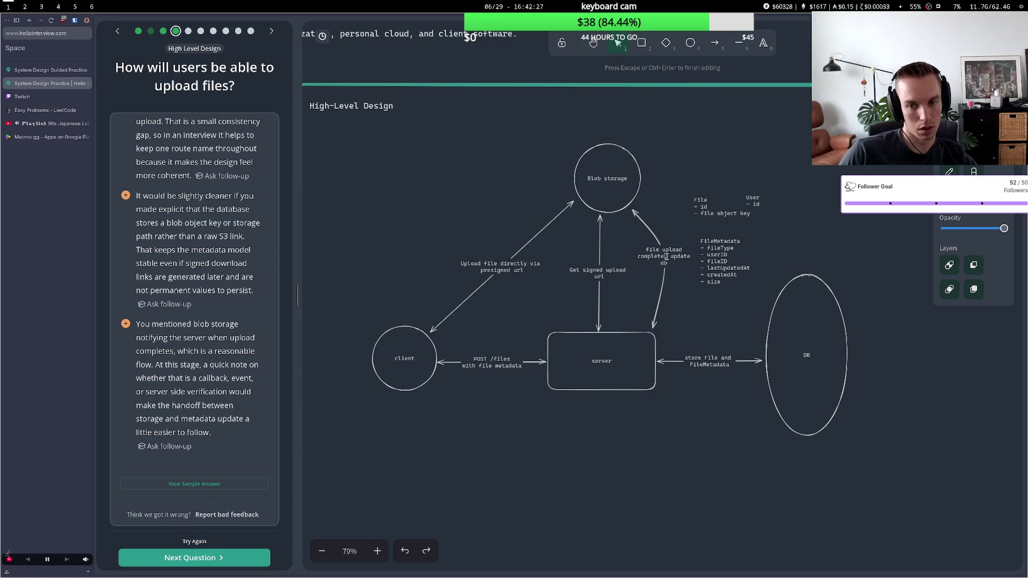
click(647, 250)
text(callback)
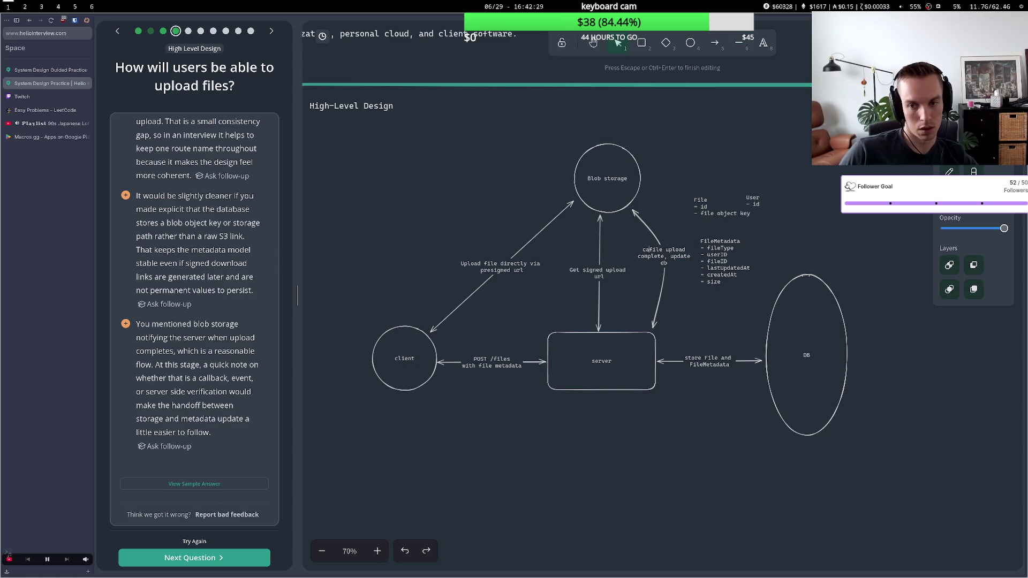
text(: file)
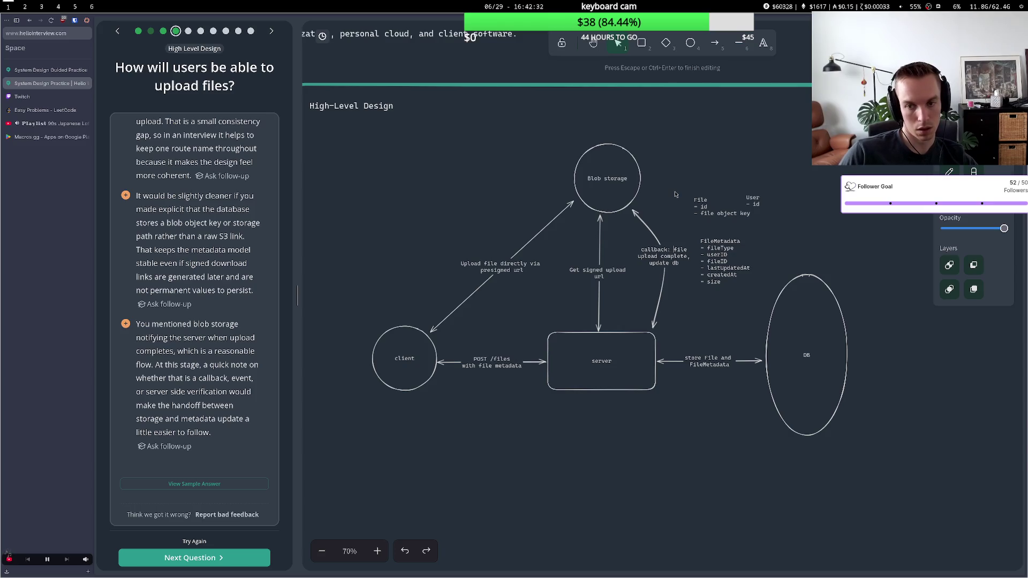
click(585, 309)
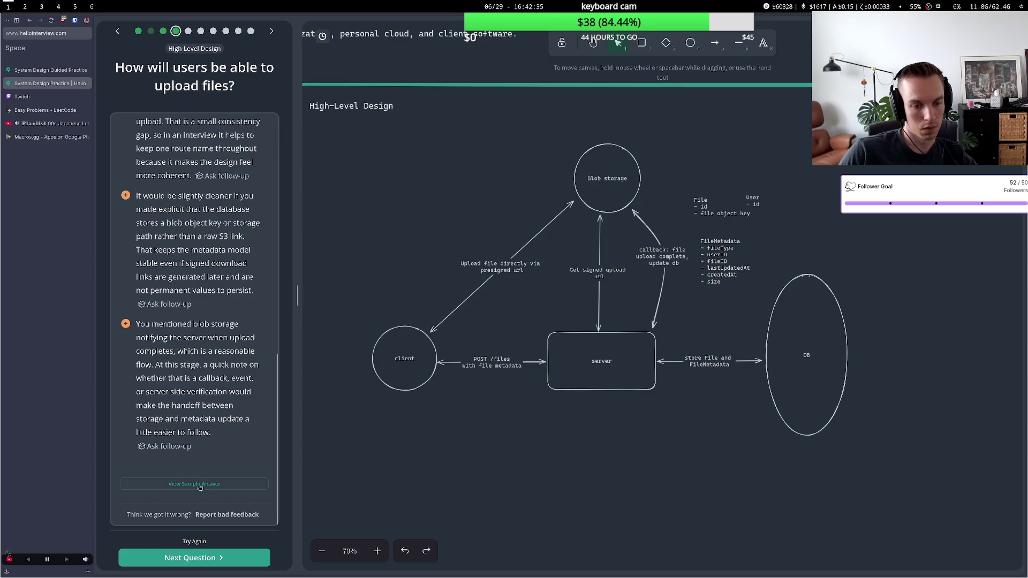
click(195, 542)
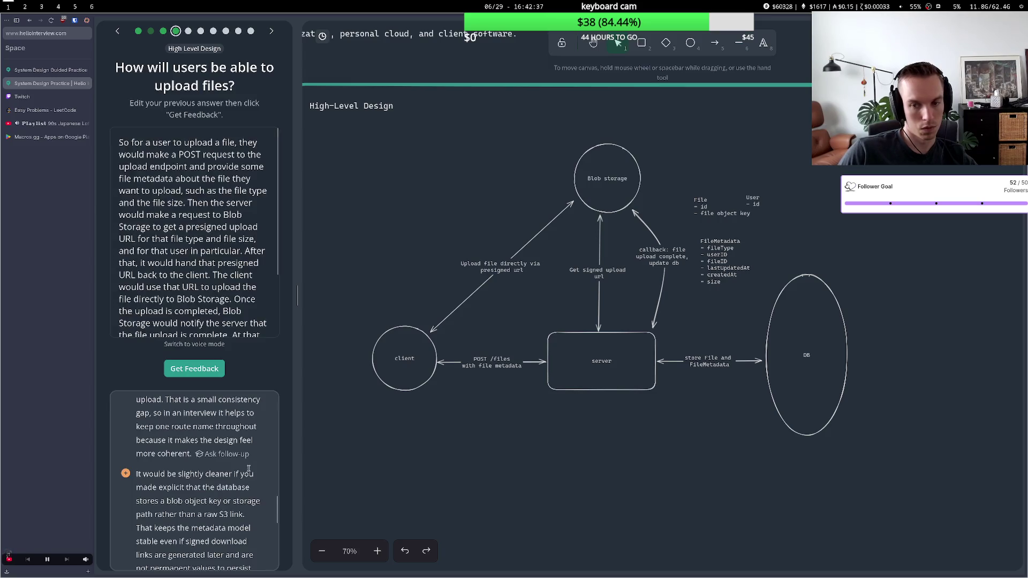
Get feedback on the revised answer, read the upload-completion suggestions, then go to Next Question
click(212, 374)
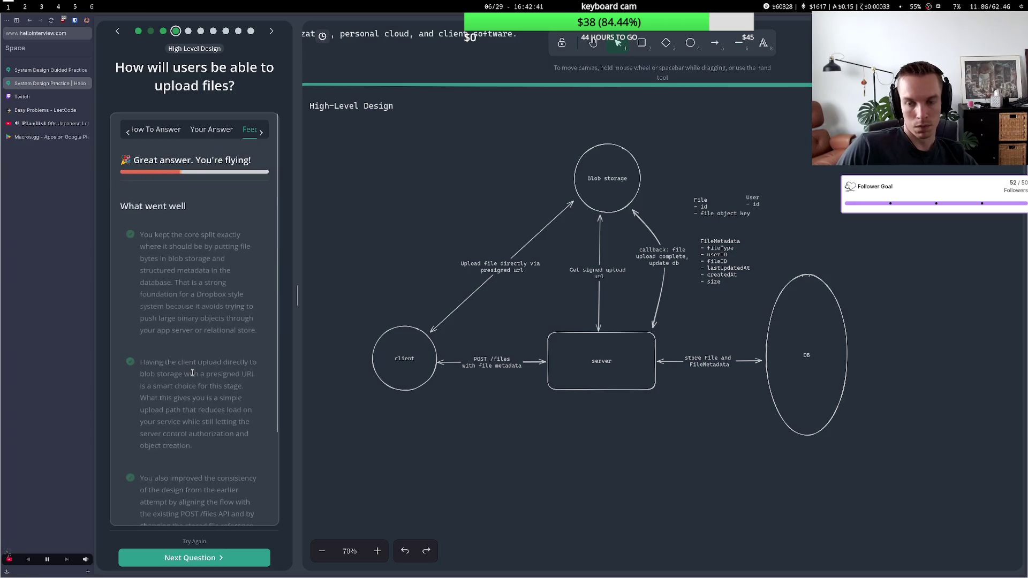
scroll(180, 375, down, 10)
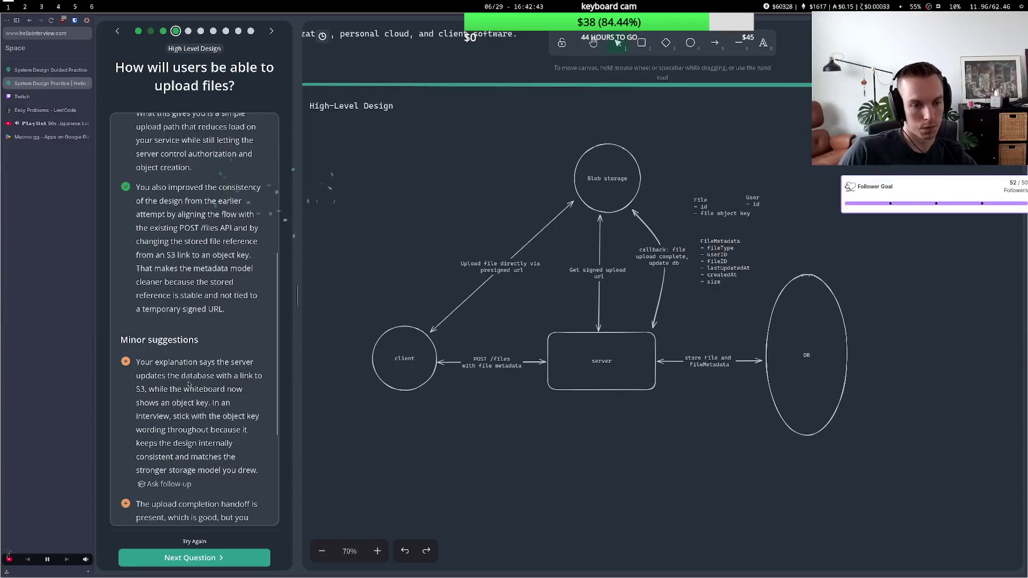
drag(154, 193, 230, 194)
click(226, 196)
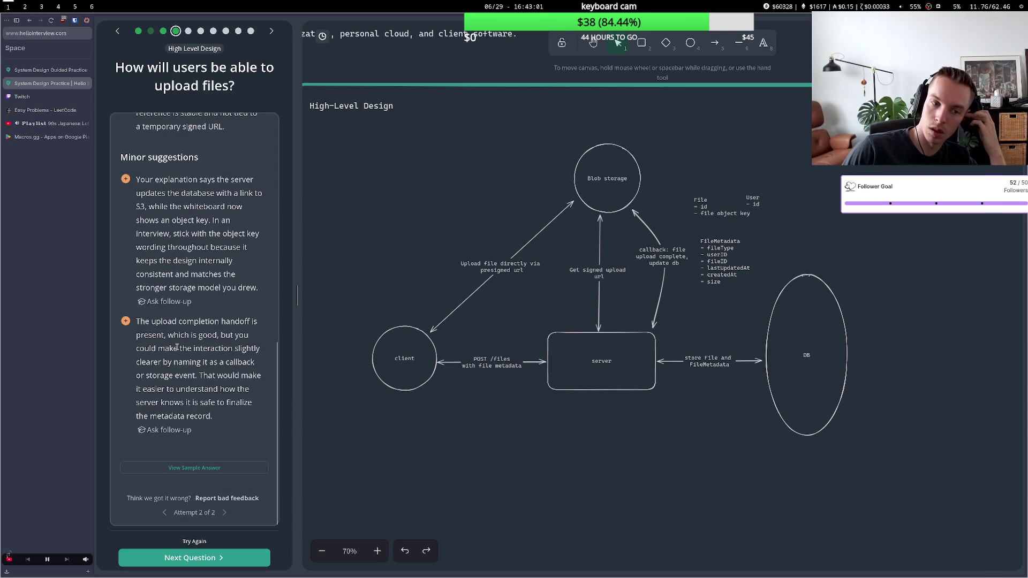
drag(185, 335, 193, 348)
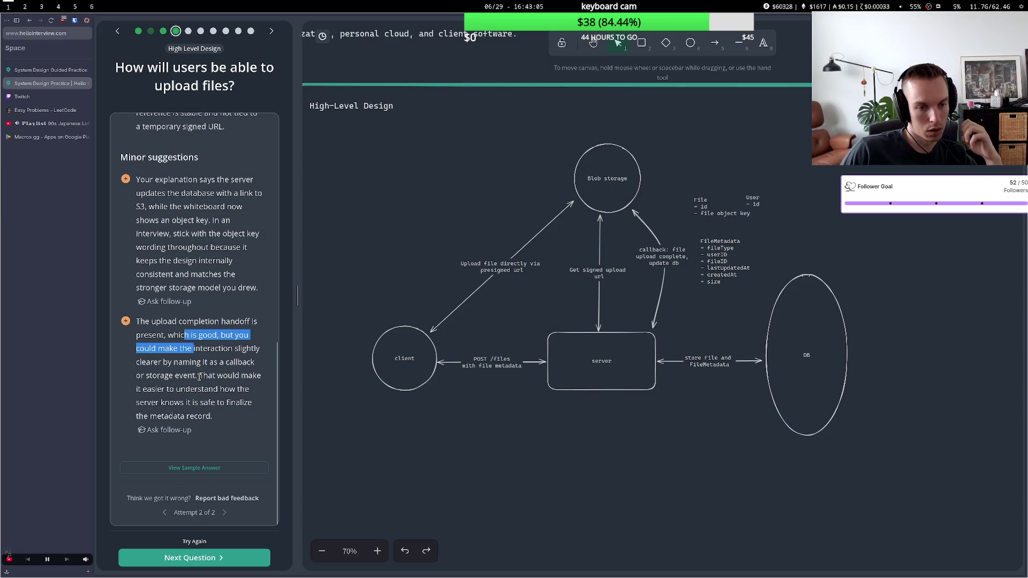
mouse_move(200, 374)
mouse_down()
mouse_move(253, 377)
mouse_move(150, 389)
mouse_up()
click(201, 406)
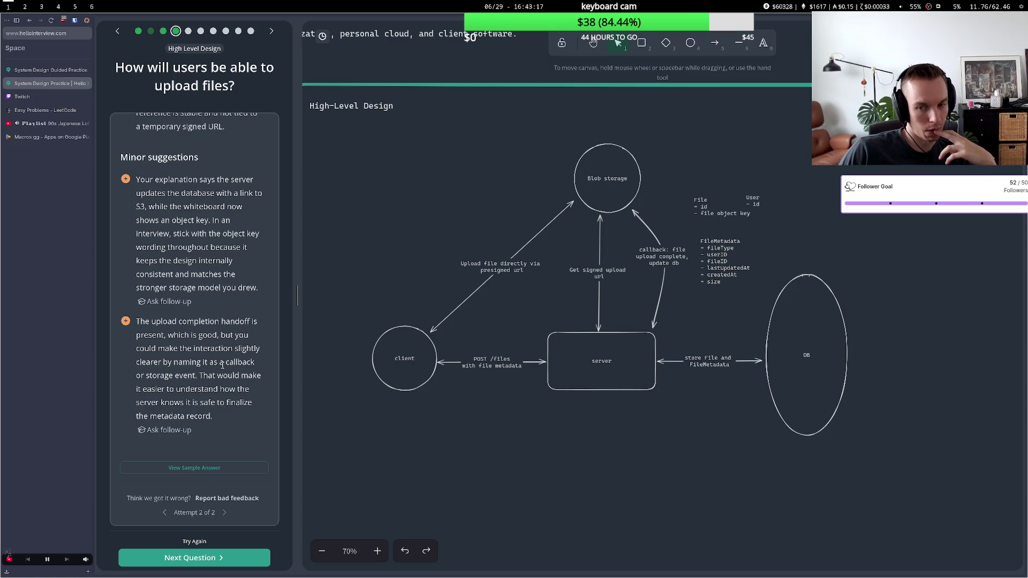
click(204, 557)
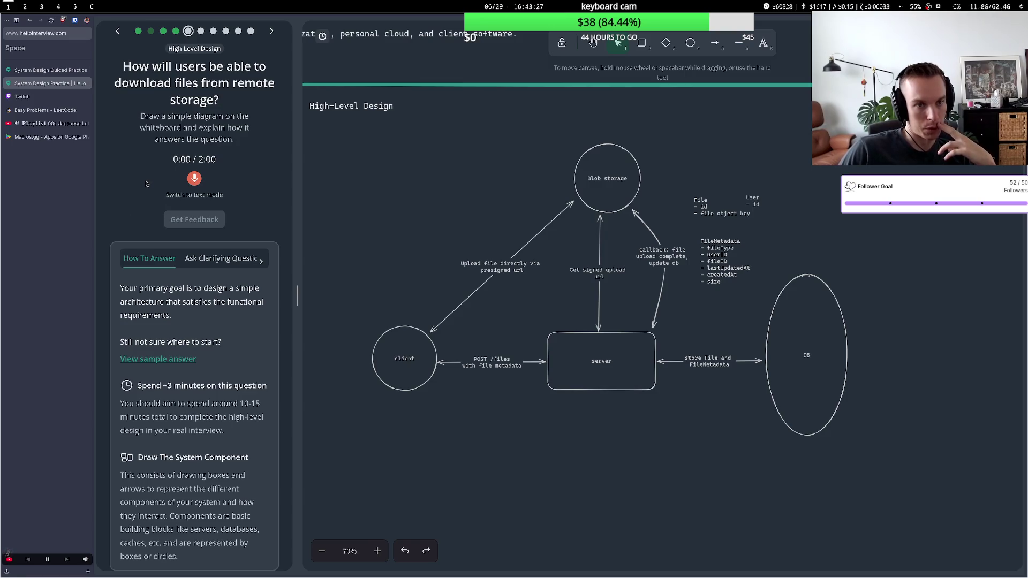
Move the POST /files arrow slightly upward
click(483, 371)
mouse_move(483, 371)
mouse_down()
mouse_move(502, 368)
mouse_move(502, 352)
mouse_up()
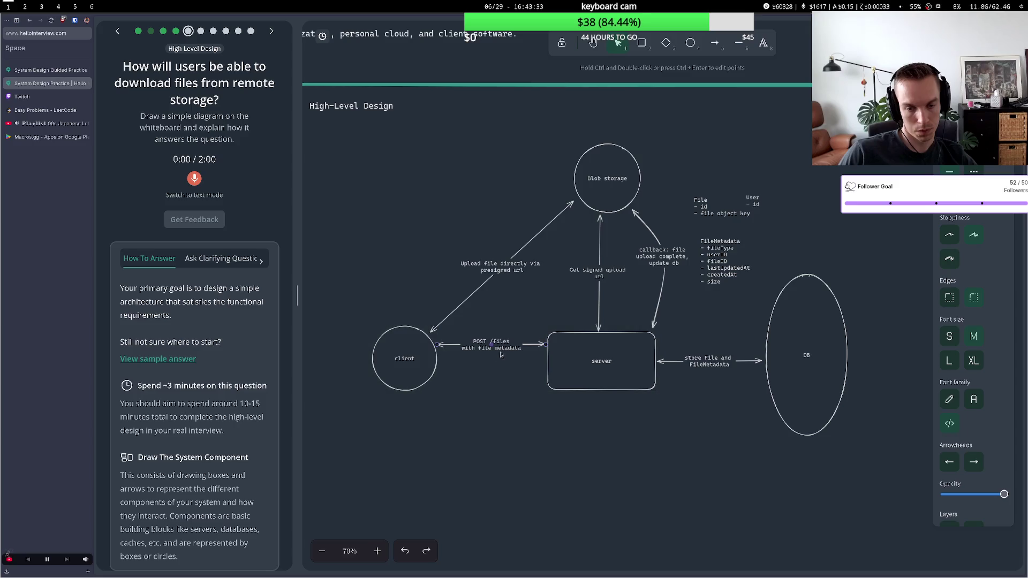
click(488, 384)
Start a new arrow from the client circle below the POST /files arrow
click(440, 369)
click(447, 368)
double_click(450, 367)
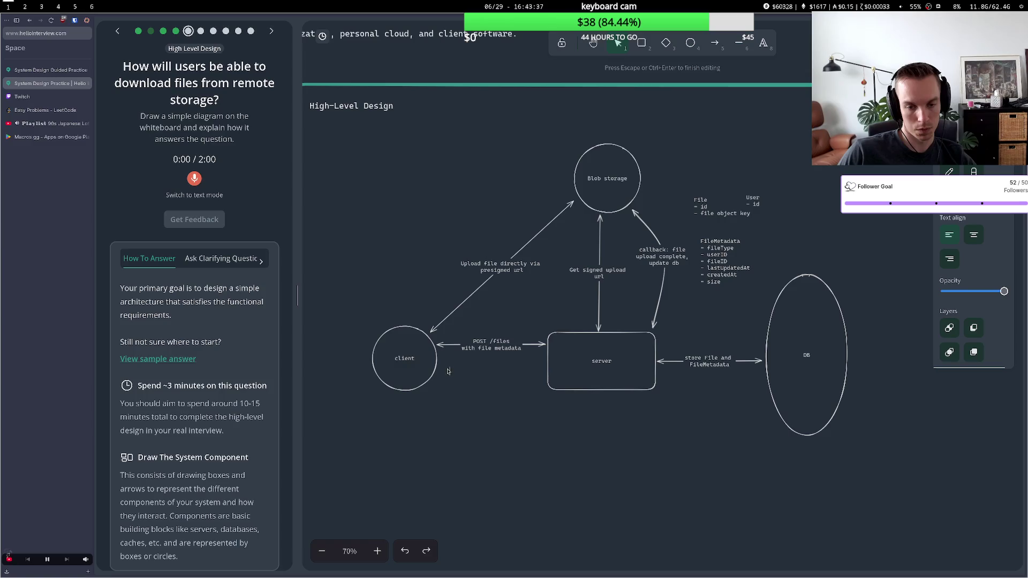
key(Escape)
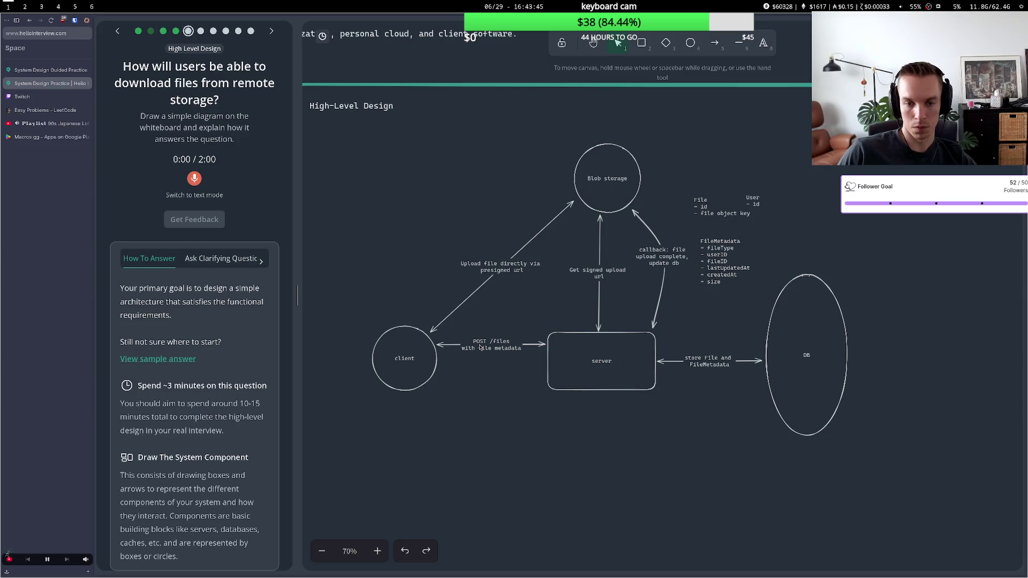
key(a)
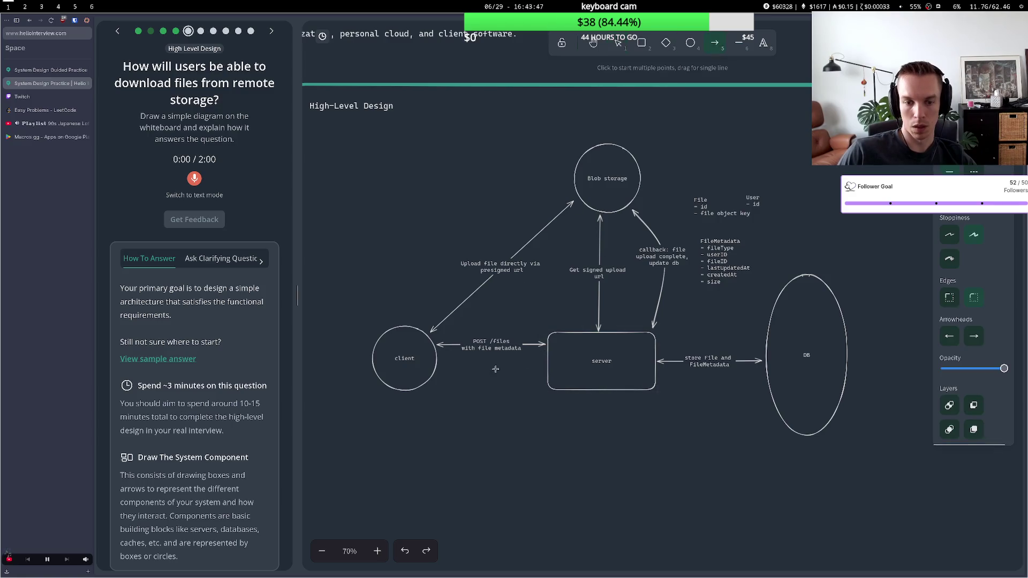
click(440, 367)
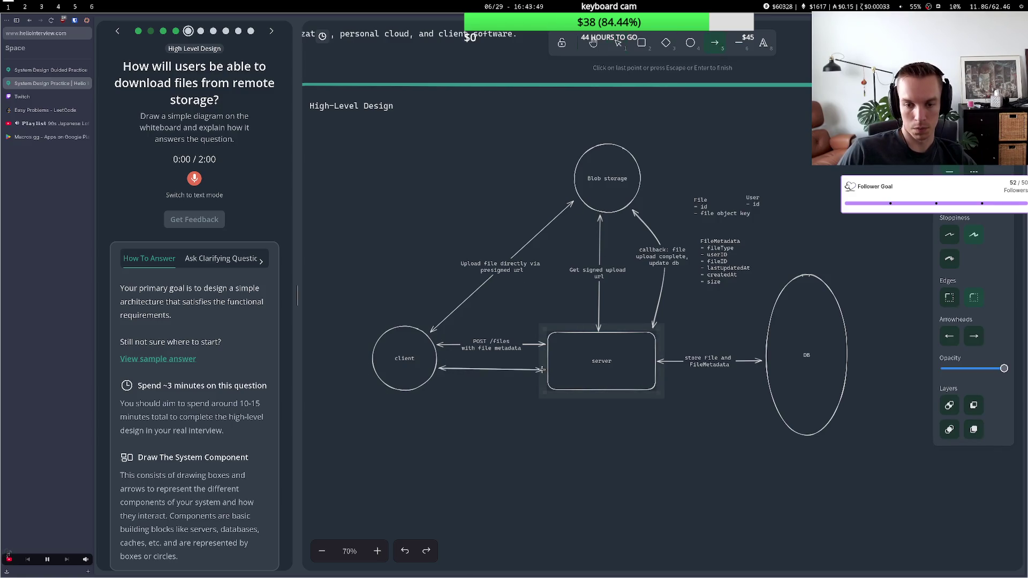
End the arrow at the server, label it 'GET /files/:id', and nudge the File note up-left
click(542, 369)
key(Escape)
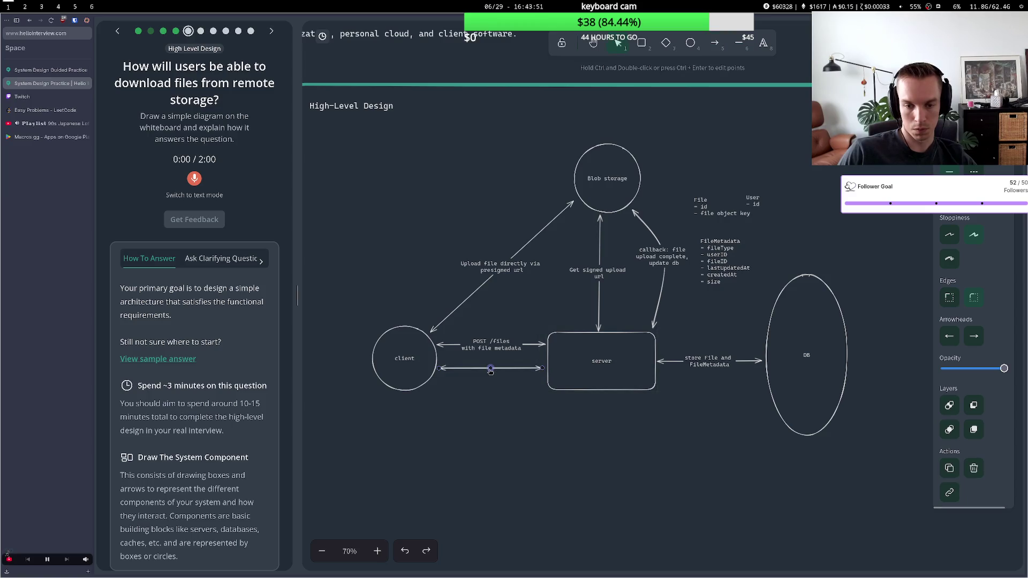
double_click(487, 370)
text(GET)
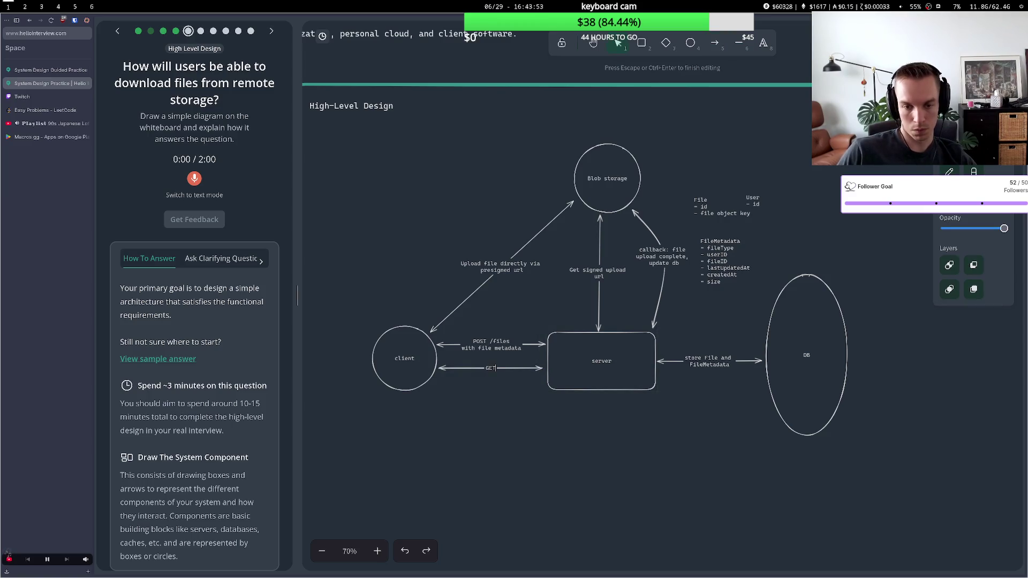
text( /files/)
text(:id)
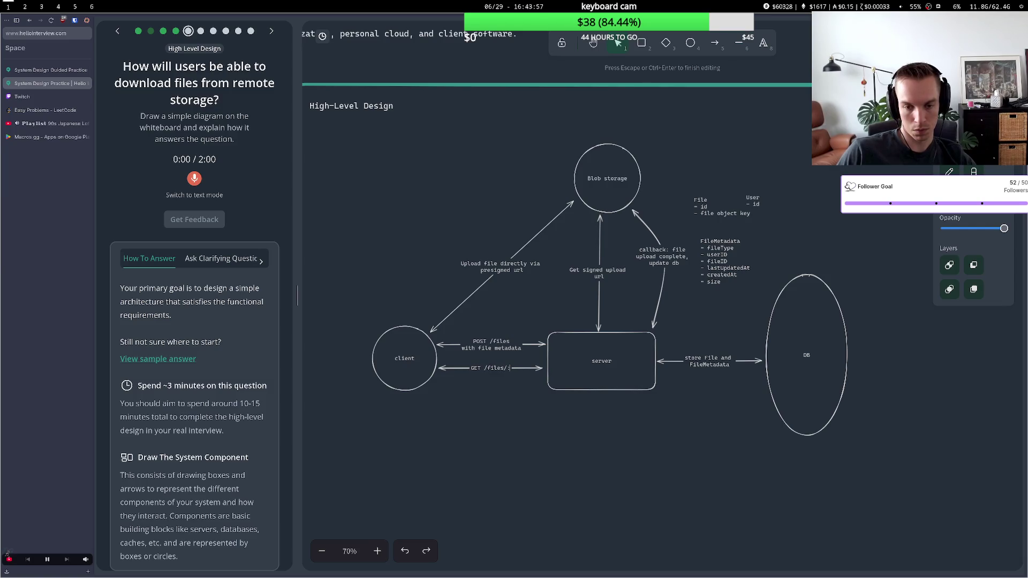
click(487, 408)
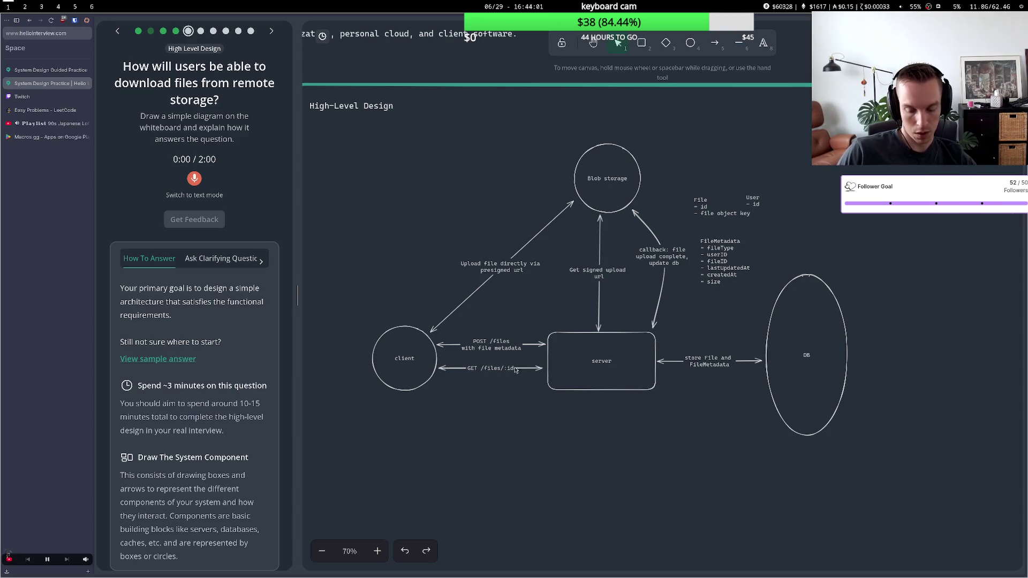
click(556, 373)
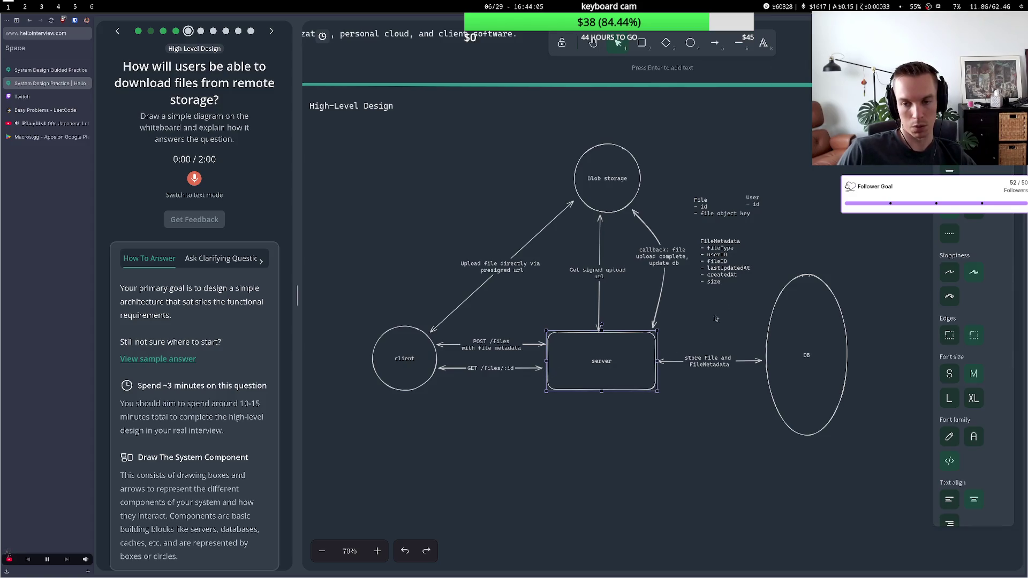
drag(705, 211, 701, 213)
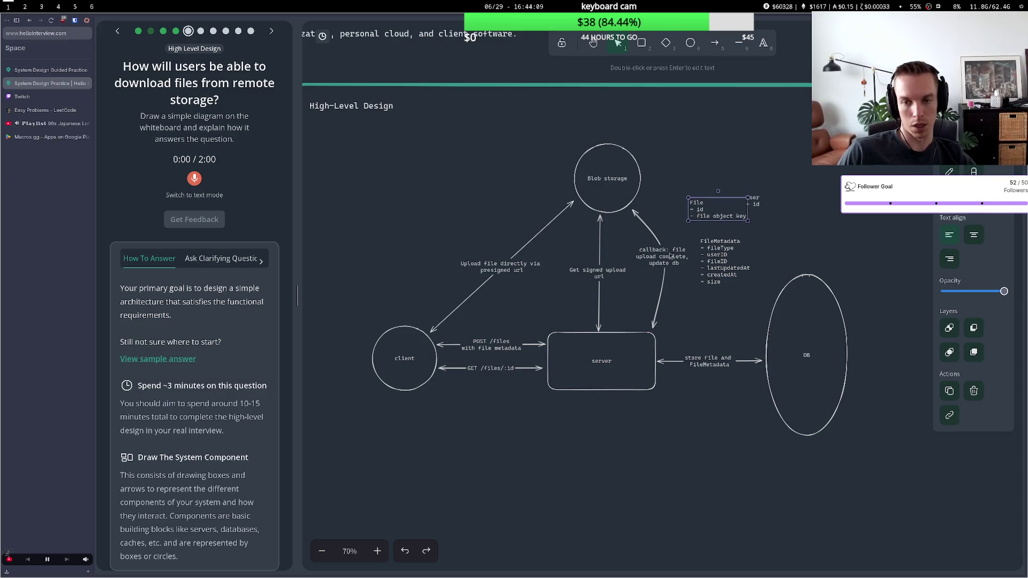
Add a second line 'object key' to the GET /files/:id arrow label
double_click(503, 370)
key(Escape)
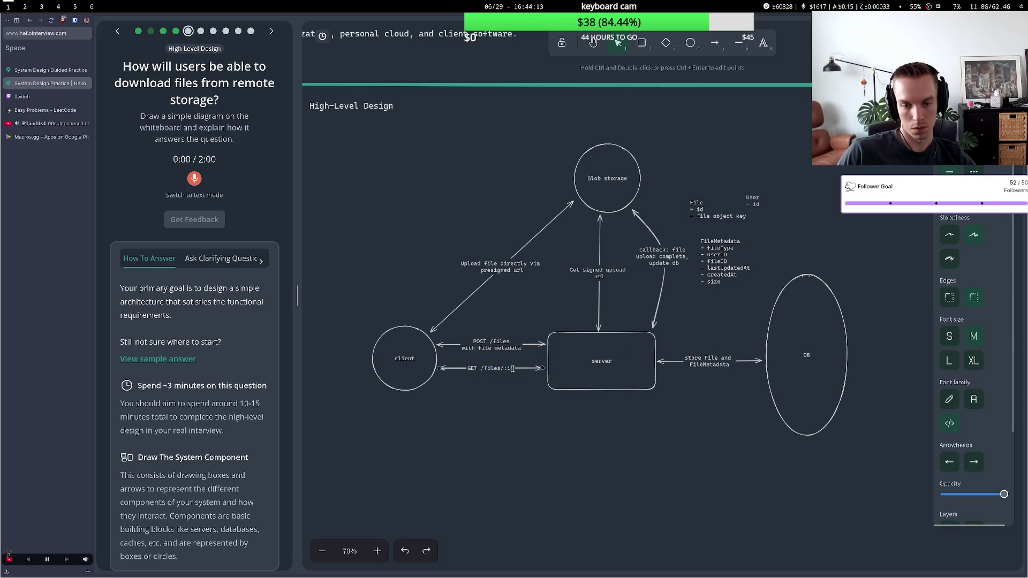
double_click(515, 370)
click(534, 369)
key(Return)
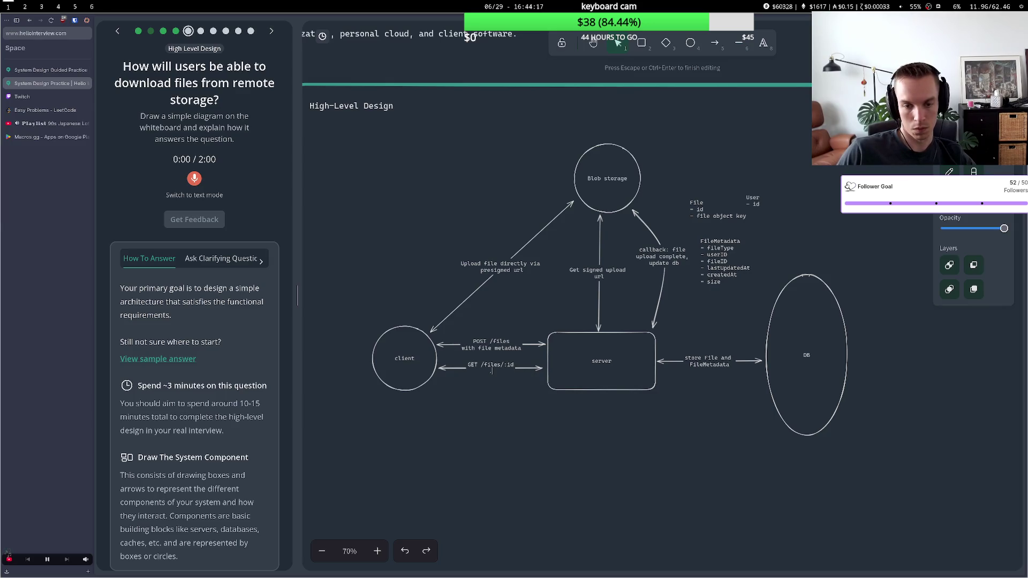
text(o)
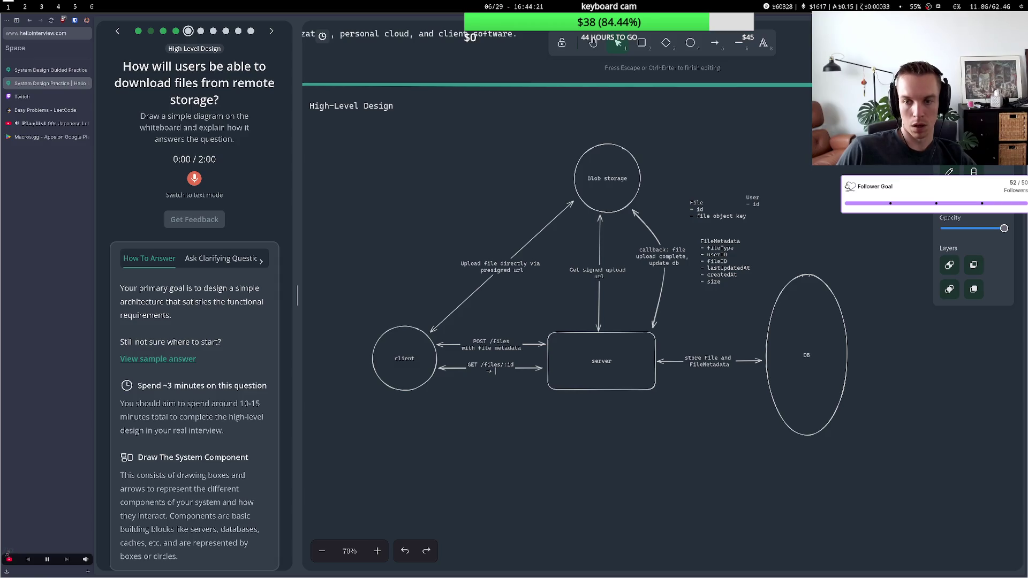
text(bject key)
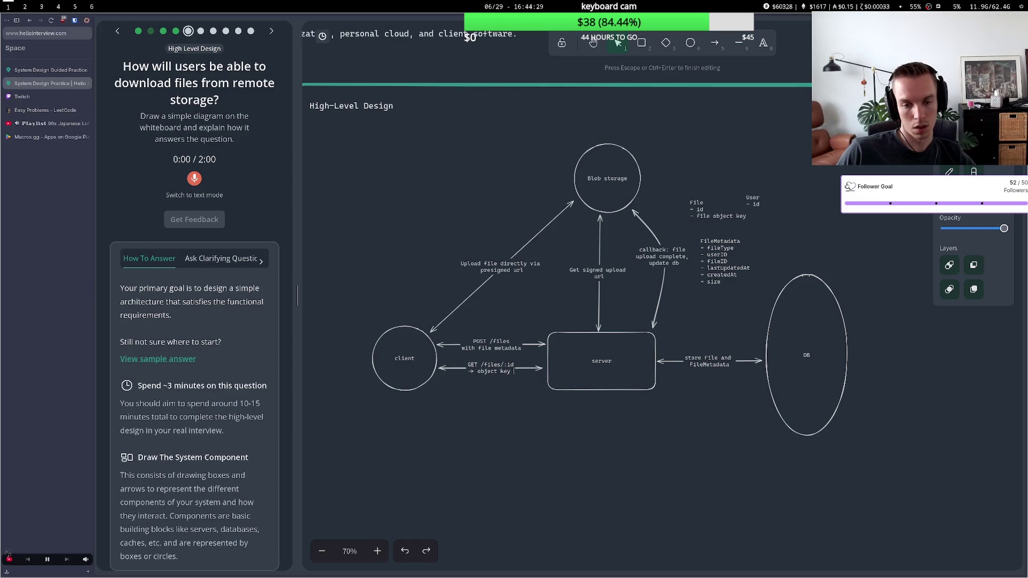
text((for)
key(BackSpace)
key(BackSpace)
key(BackSpace)
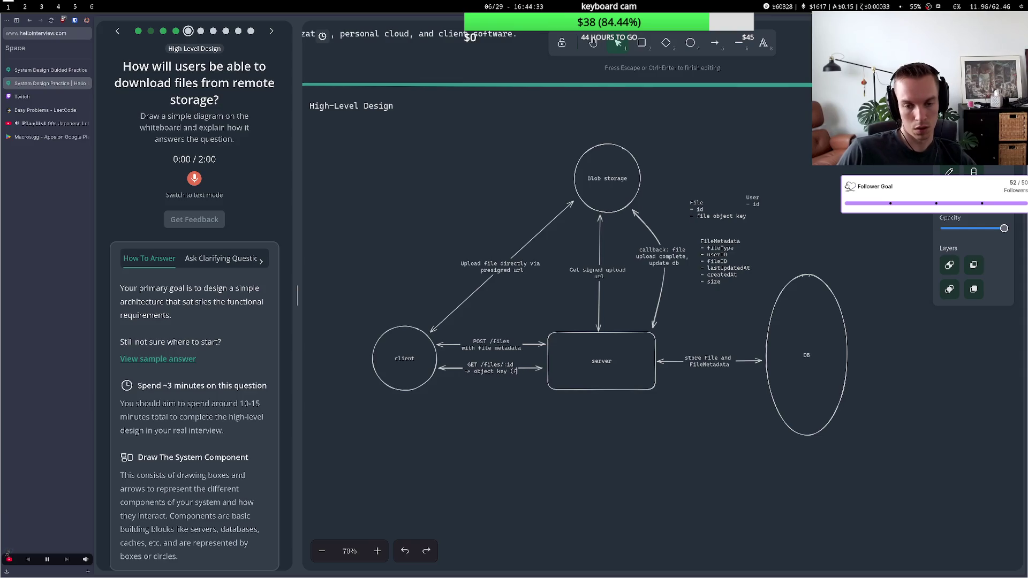
click(449, 294)
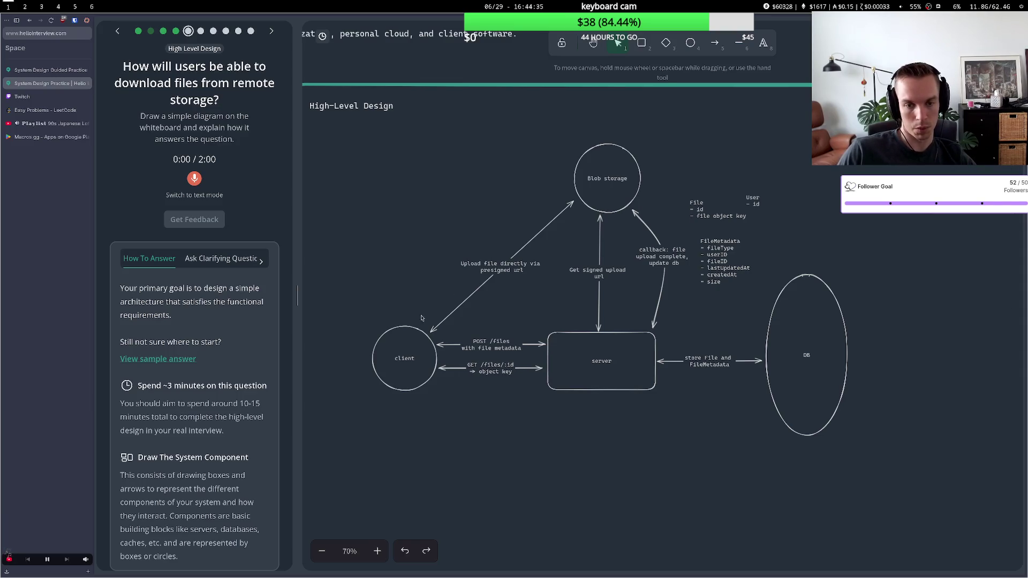
click(714, 42)
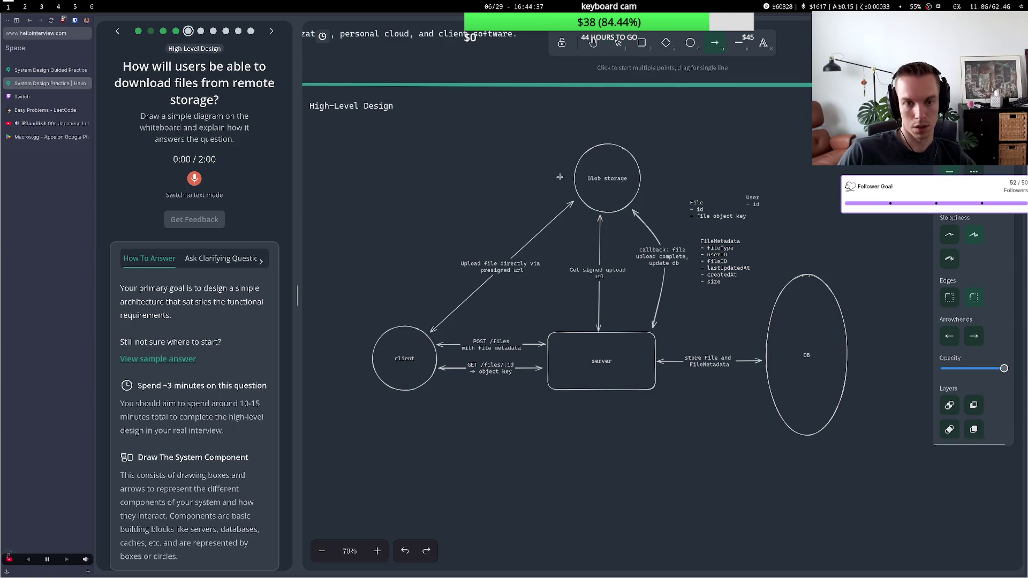
Draw an arrow from the client to Blob storage and bend it into a leftward curve
click(410, 320)
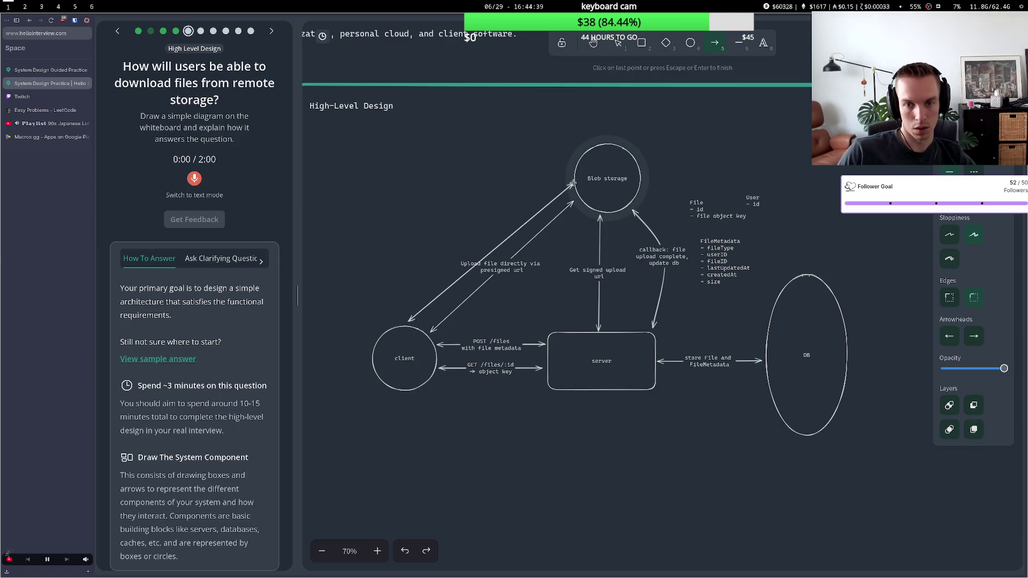
key(Escape)
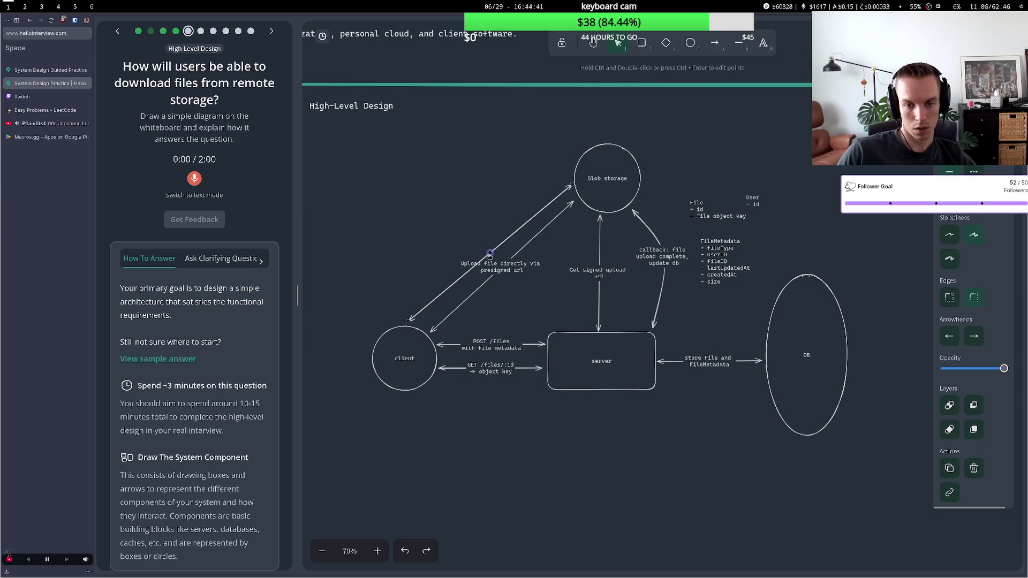
drag(489, 255, 472, 238)
ctrl+double_click(471, 239)
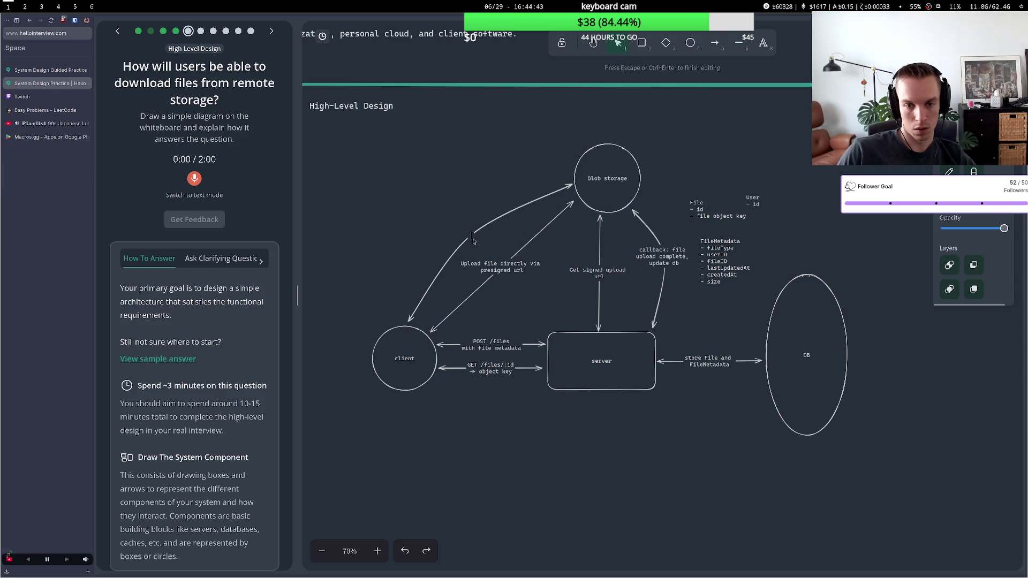
Label the curved arrow 'User downloads files directly using object keys'
text(User downo)
key(BackSpace)
text(loads directly vic)
key(BackSpace)
key(BackSpace)
text(a s3)
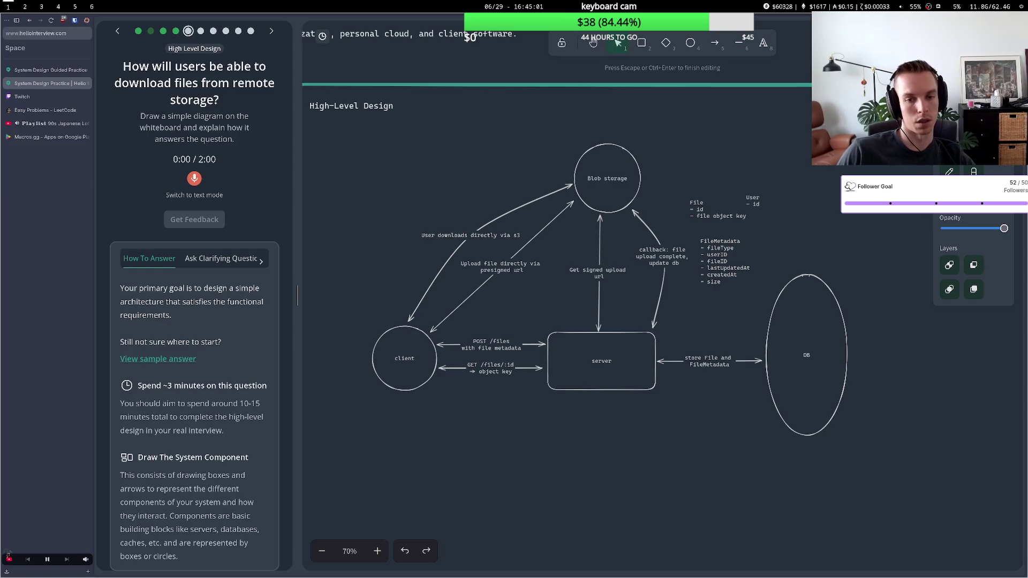
key(BackSpace)
key(BackSpace)
key(BackSpace)
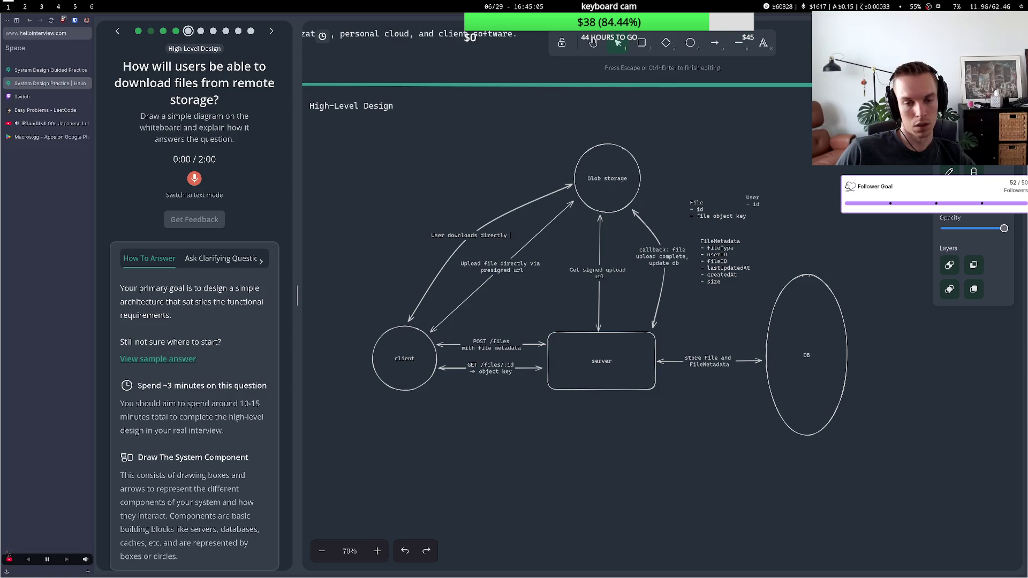
key(BackSpace)
key(BackSpace)
key(BackSpace)
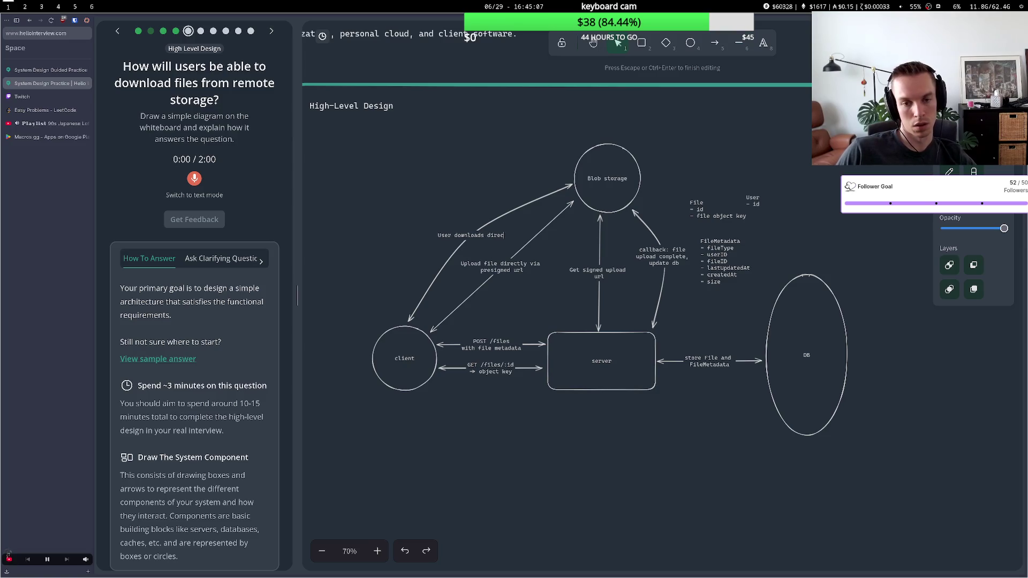
text(files di)
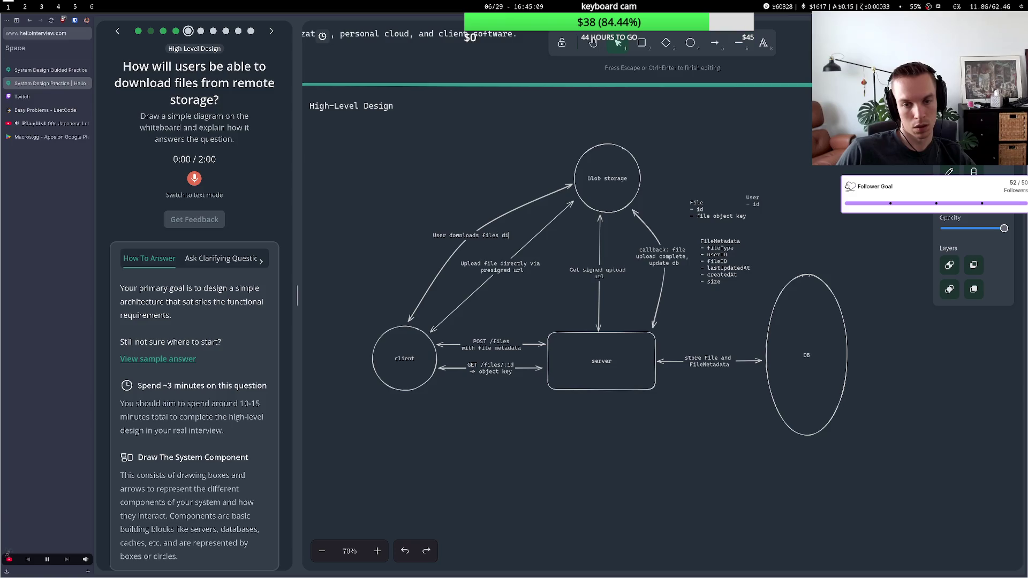
text(rectly v)
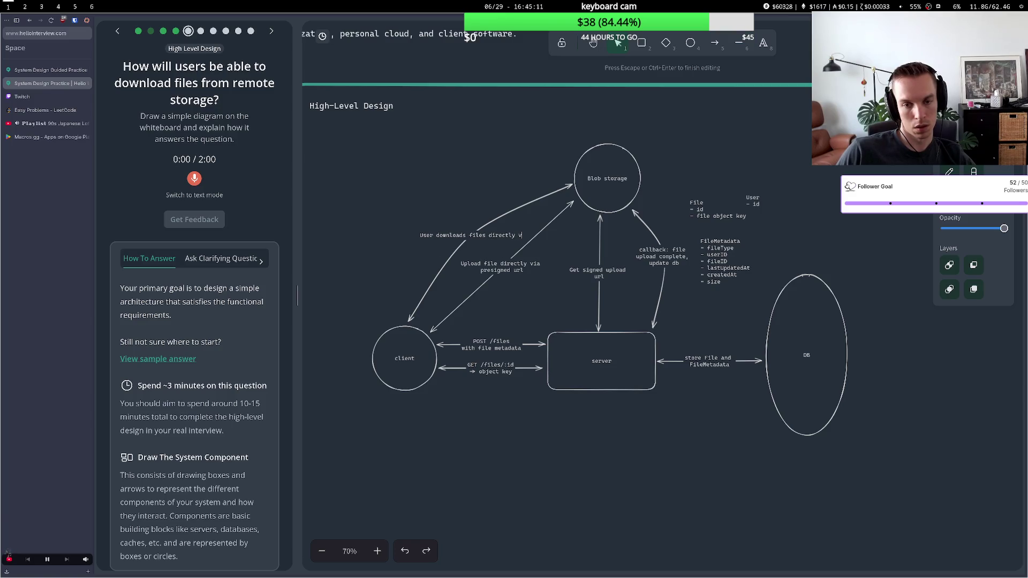
text(ia)
text( b)
key(BackSpace)
key(BackSpace)
key(BackSpace)
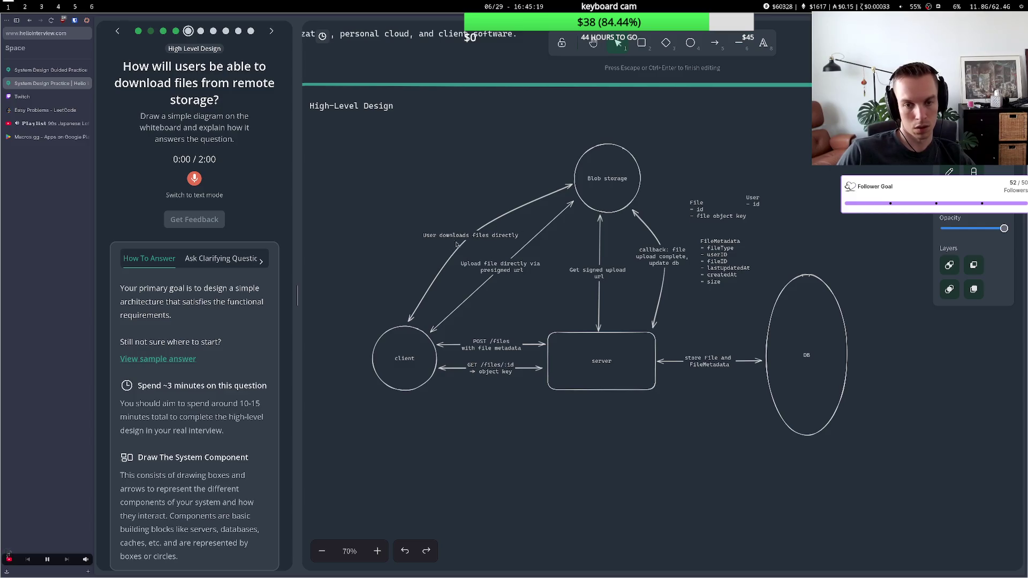
text(using object keys)
click(462, 194)
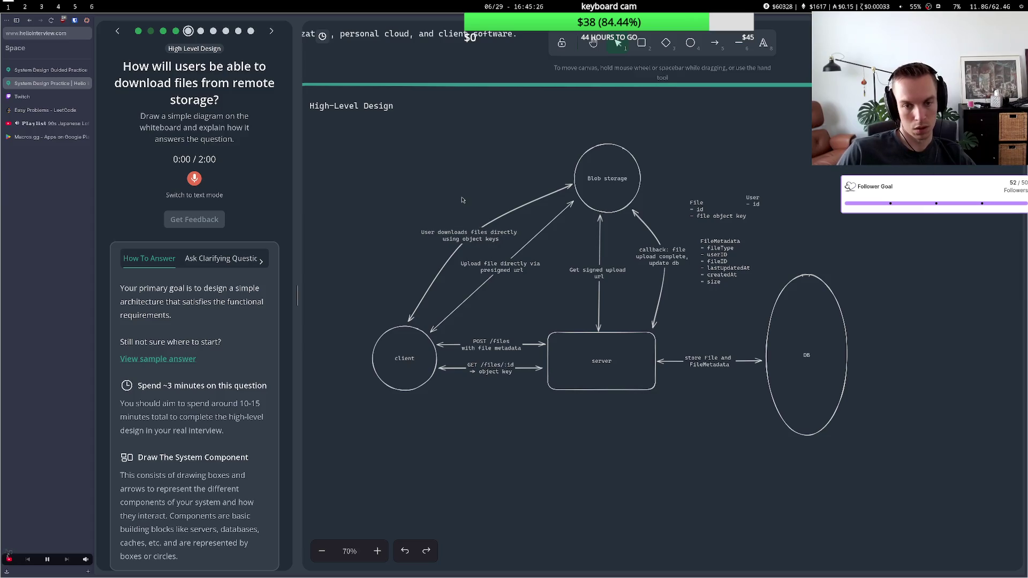
Shift the download arrow and its label slightly up-left
click(485, 236)
drag(474, 240, 465, 236)
click(528, 404)
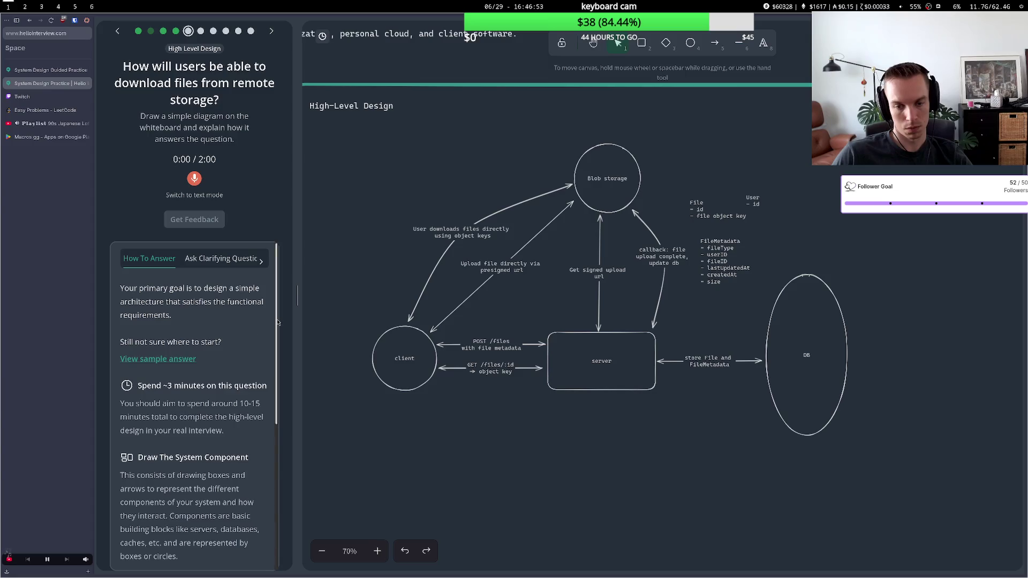
Move the Get signed upload url arrow slightly to the right
click(506, 369)
drag(598, 277, 618, 275)
click(574, 305)
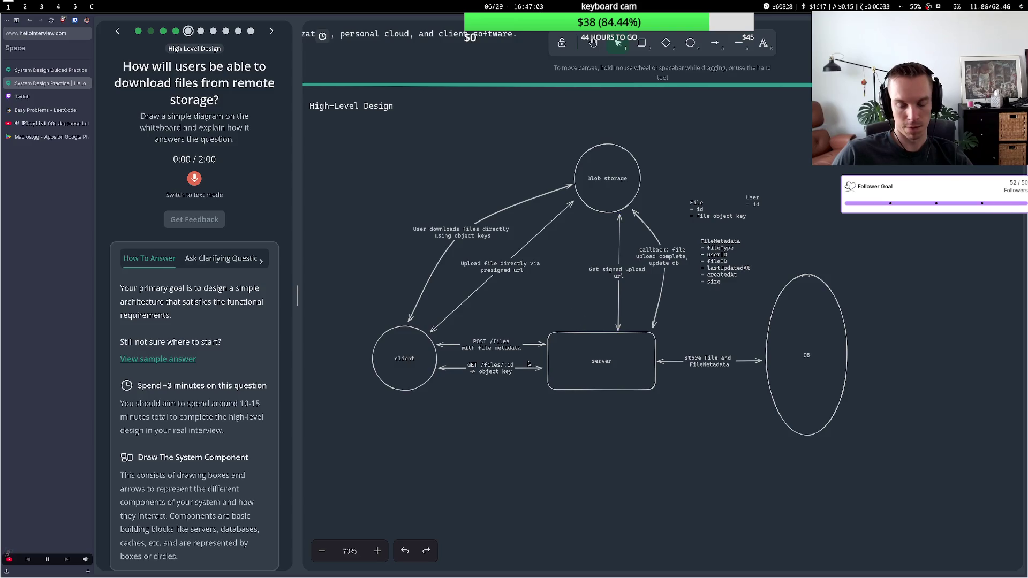
Change the download arrow label's ending from object keys to short-lived signed download urls
double_click(467, 232)
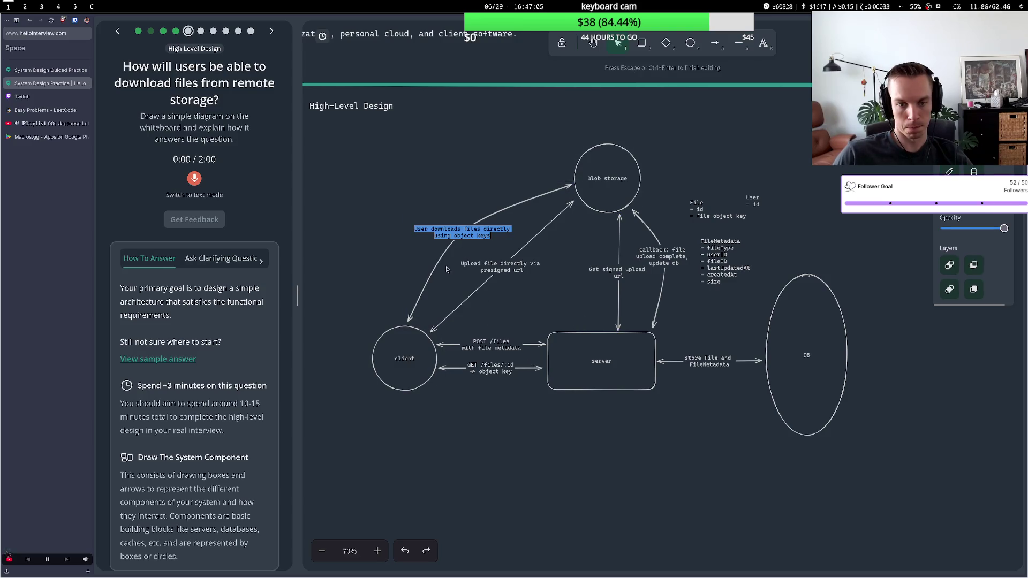
drag(491, 236, 452, 237)
text(r)
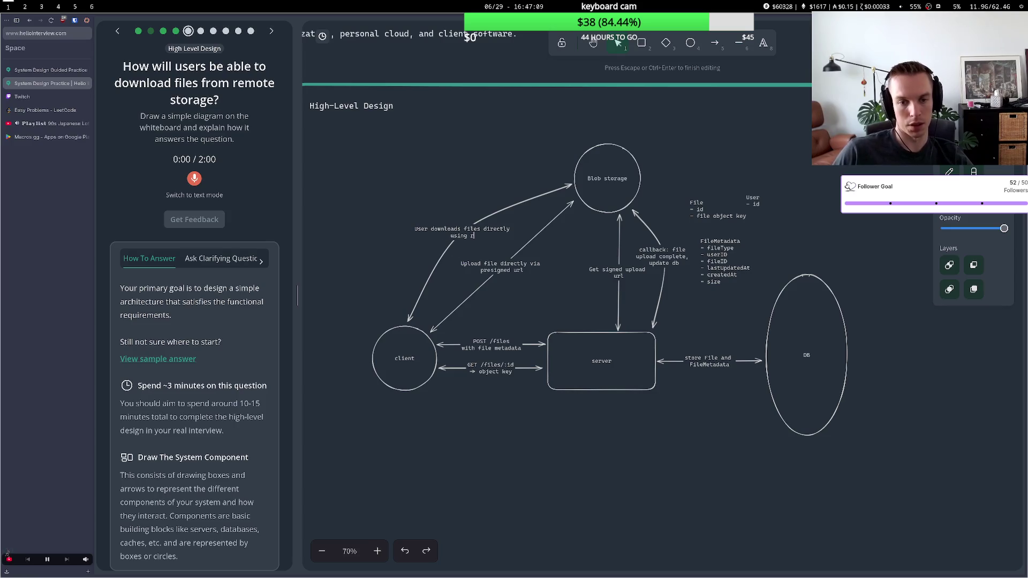
key(BackSpace)
text(do)
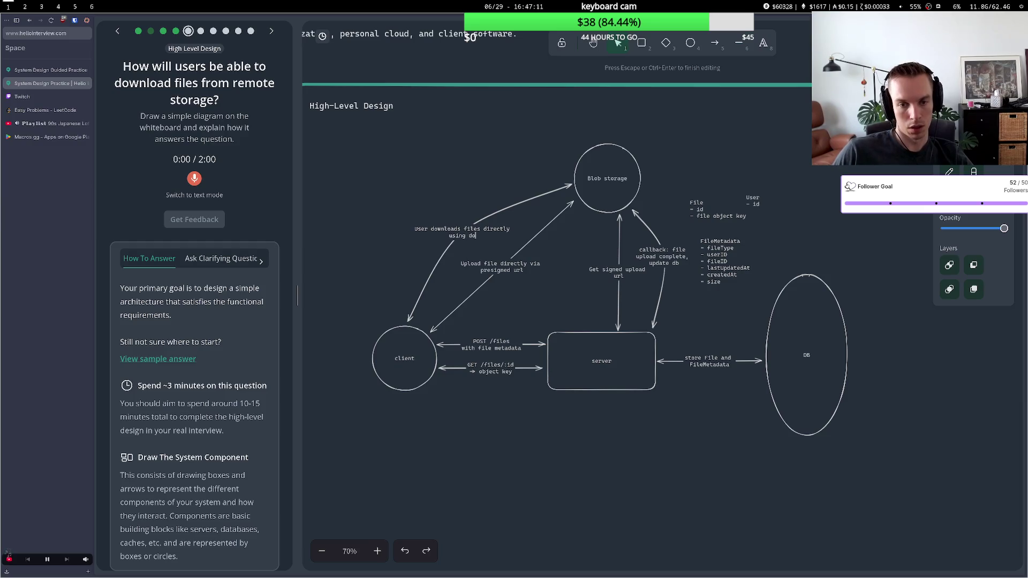
key(BackSpace)
key(BackSpace)
text(short lif)
text(ed)
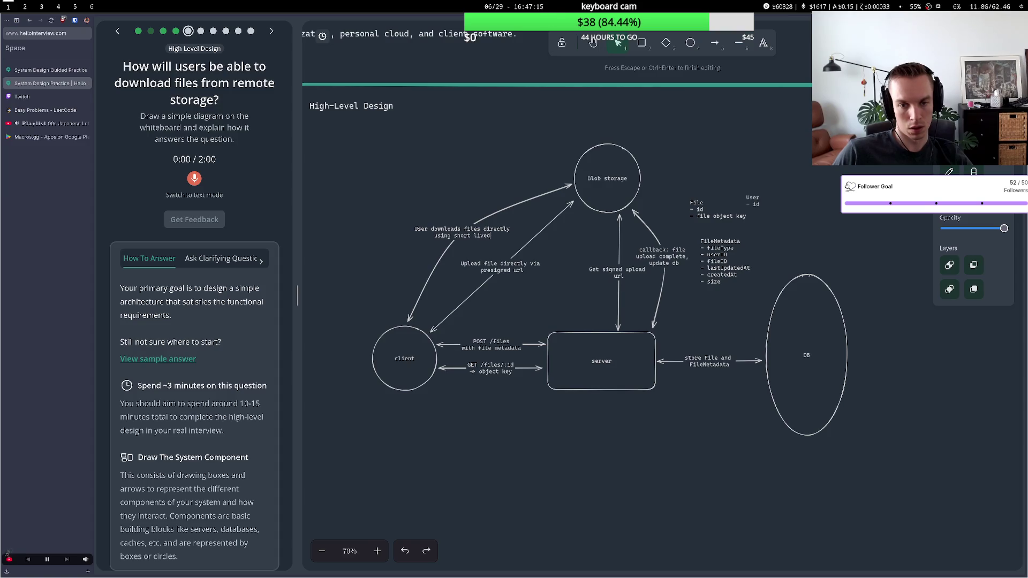
text( signed )
text(donl)
key(BackSpace)
key(BackSpace)
text(wnlo)
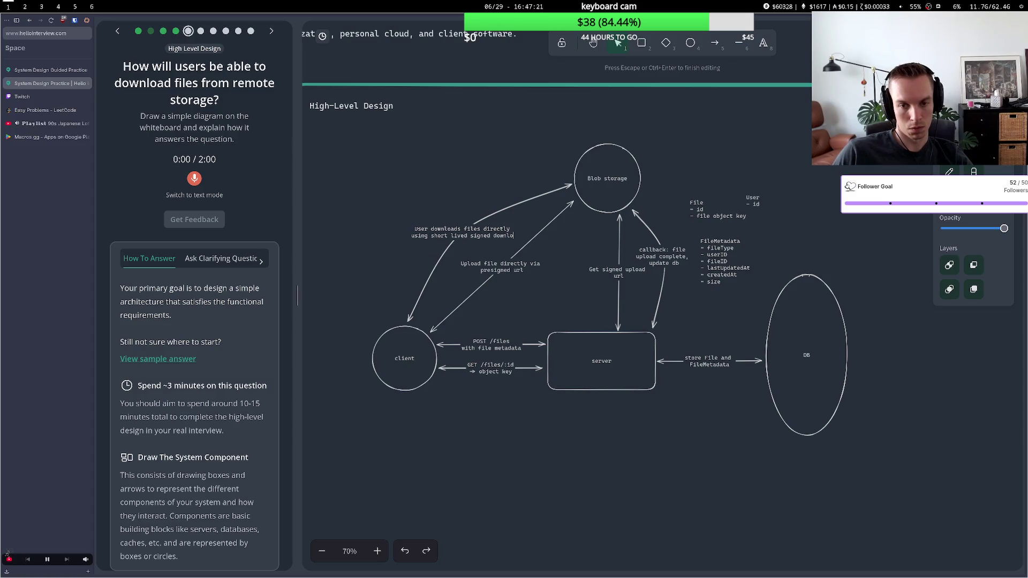
text(ad urls)
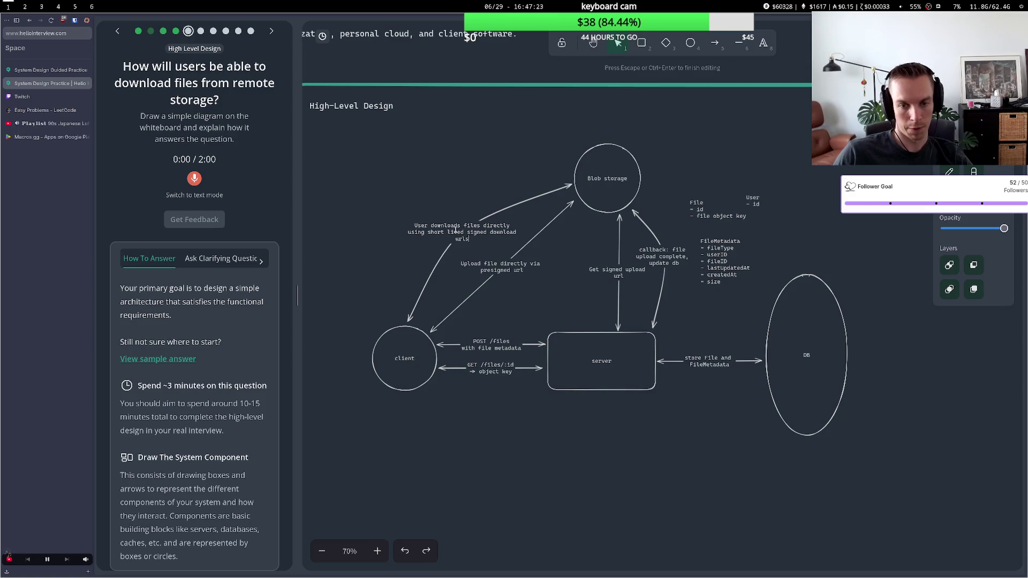
key(Escape)
Replace 'object key' with 'signed download url' in the GET /files/:id label
double_click(510, 371)
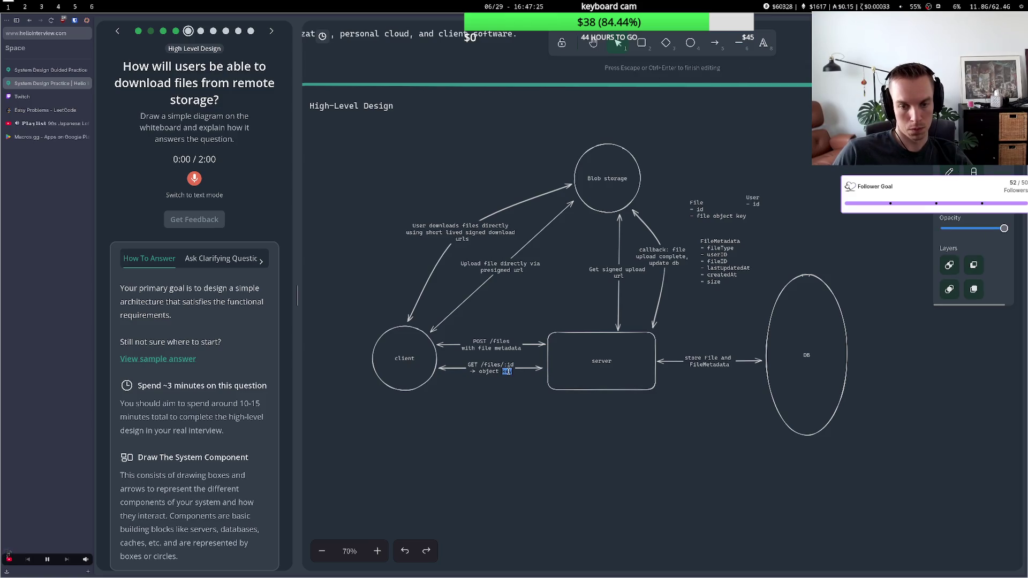
key(BackSpace)
key(BackSpace)
key(BackSpace)
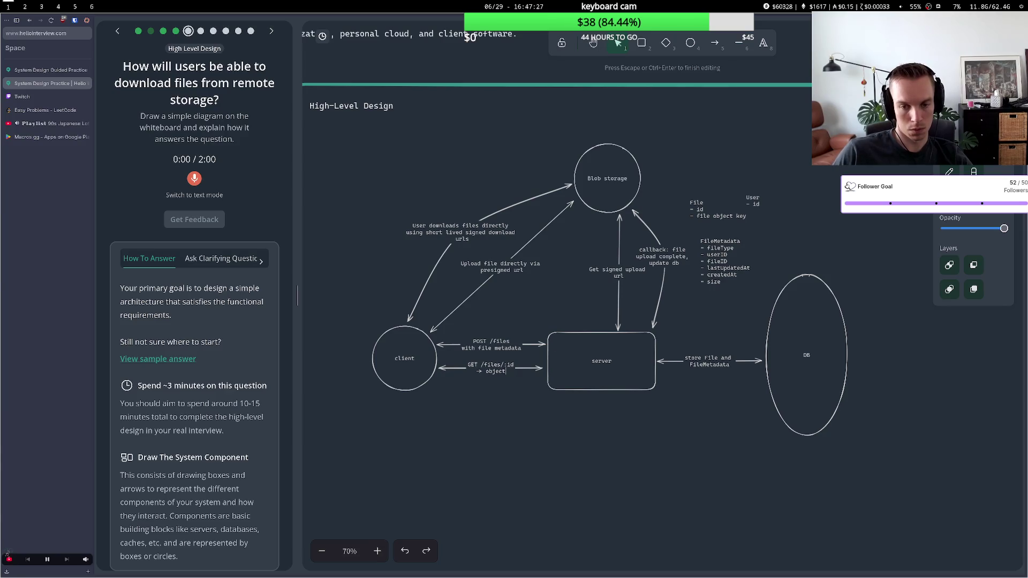
text(S)
key(BackSpace)
text(signed dow)
text(nload url)
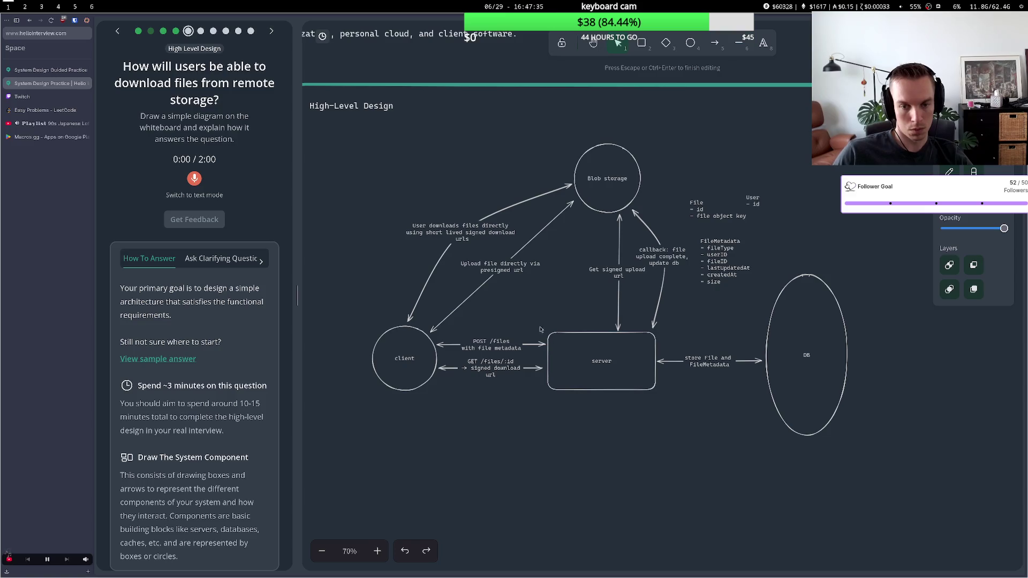
key(Escape)
click(715, 43)
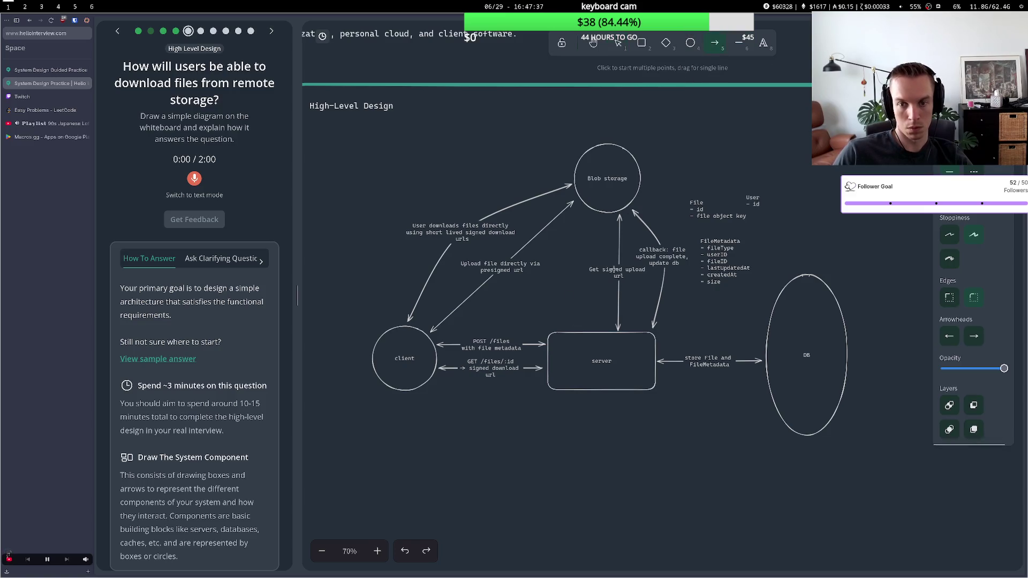
Draw a trial server-to-Blob storage arrow labelled 'get signed down', then delete it
click(585, 327)
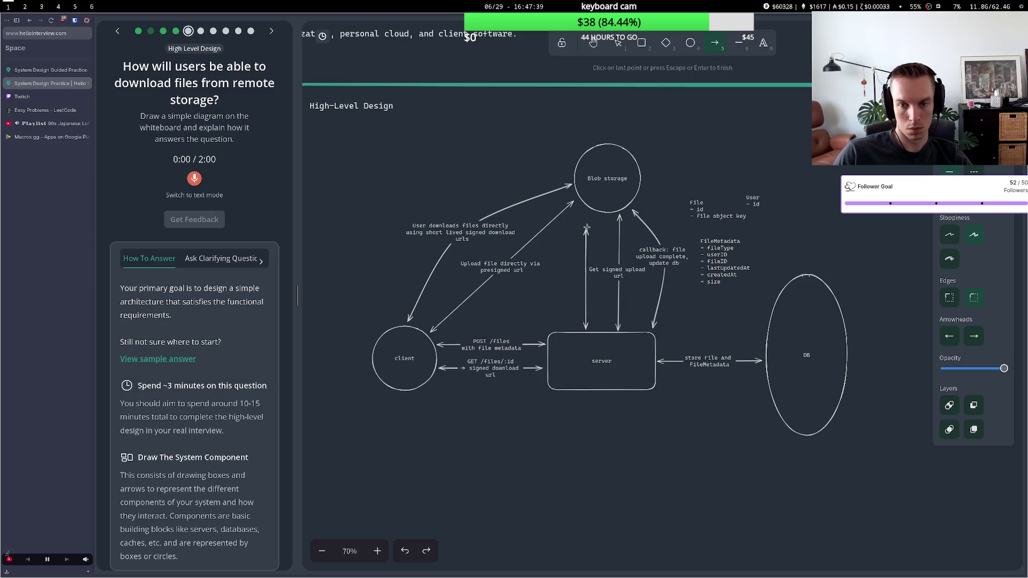
click(593, 212)
key(Return)
key(Return)
text(get signed )
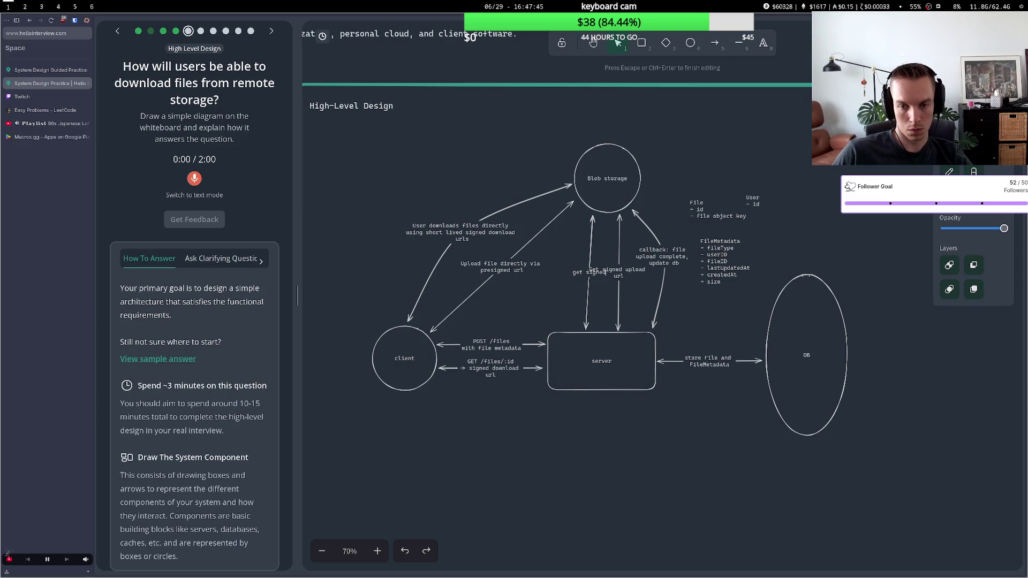
text(dow)
text(n)
key(Escape)
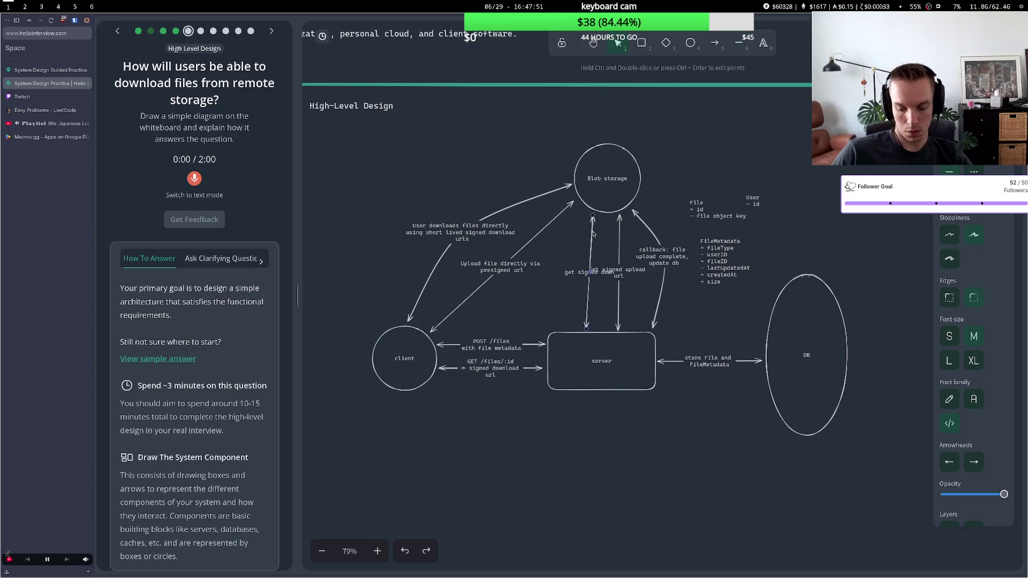
key(Delete)
Relabel the arrow 'Get signed upload/download urls', shift it left, and lower the server–DB arrow
click(619, 271)
double_click(645, 270)
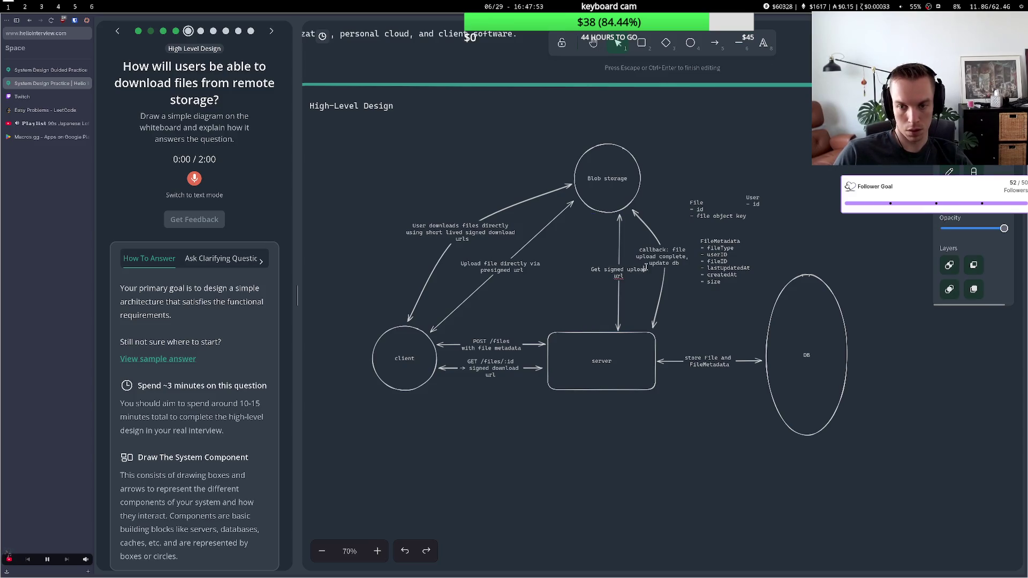
text(/download u)
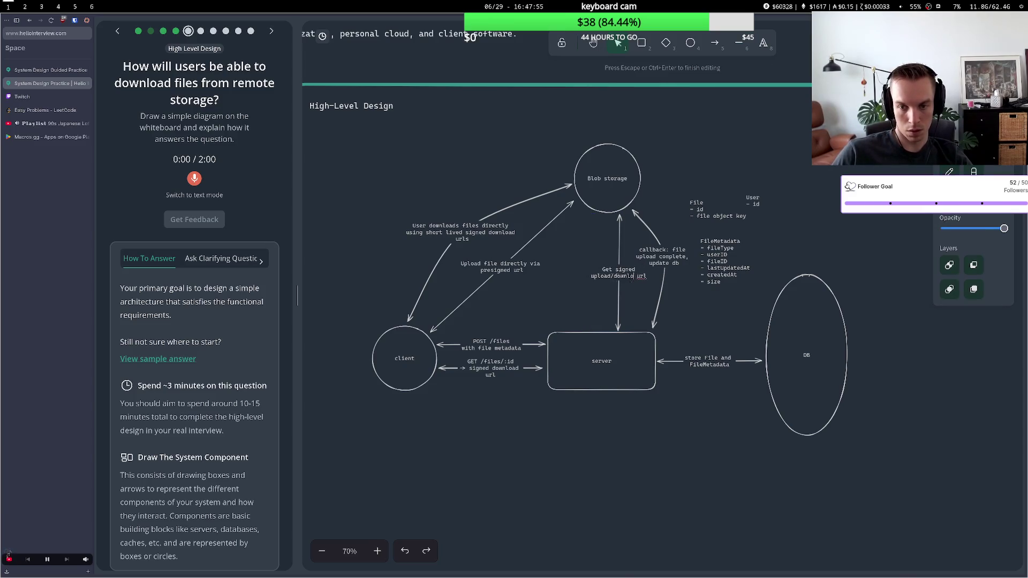
text(rlrs)
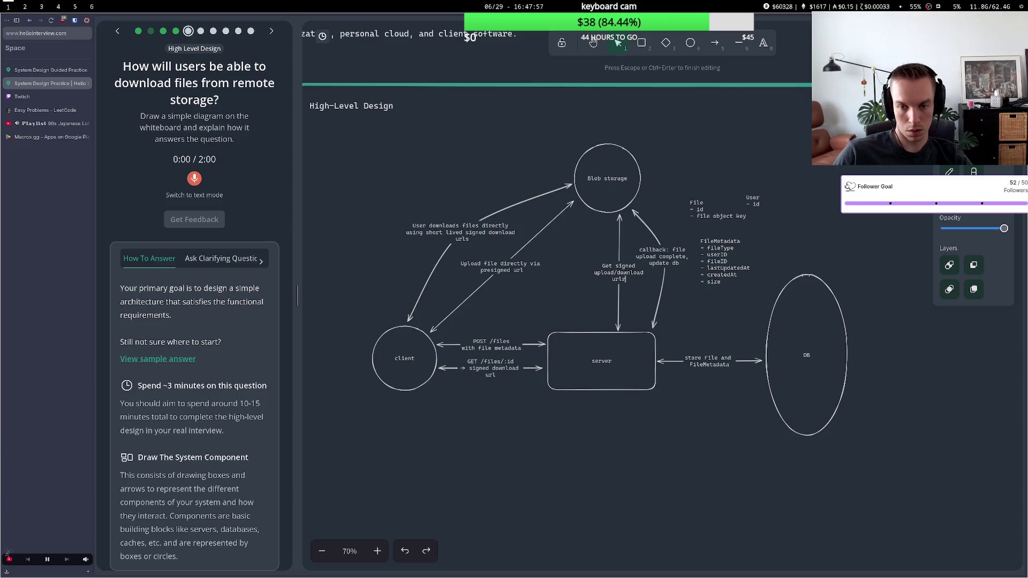
key(BackSpace)
key(BackSpace)
text(s)
click(600, 257)
drag(621, 255, 607, 255)
click(623, 306)
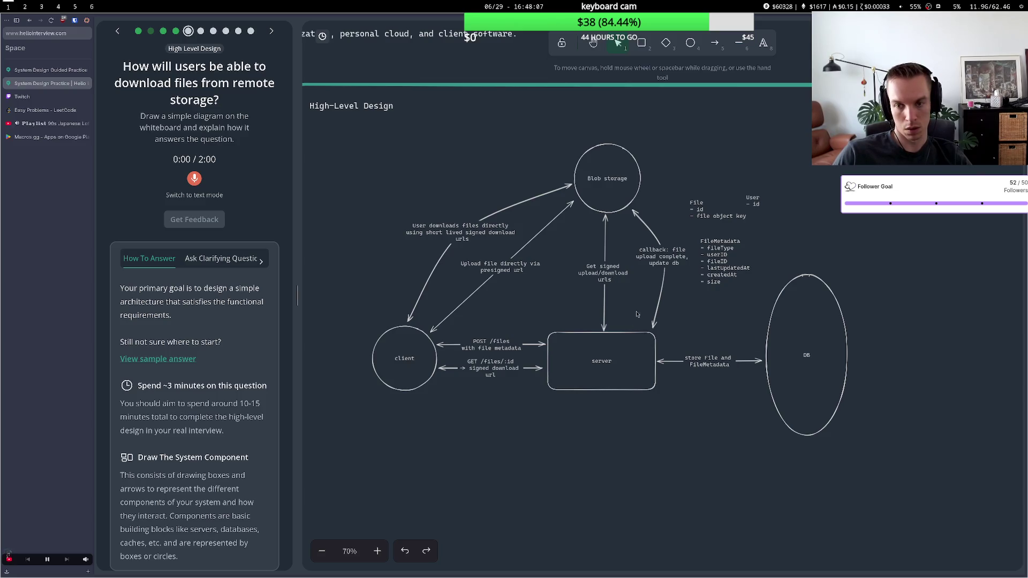
click(703, 364)
drag(702, 368, 704, 389)
Draw a server-to-DB arrow labelled 'get object keys for files to be downloaded'
click(655, 369)
click(694, 376)
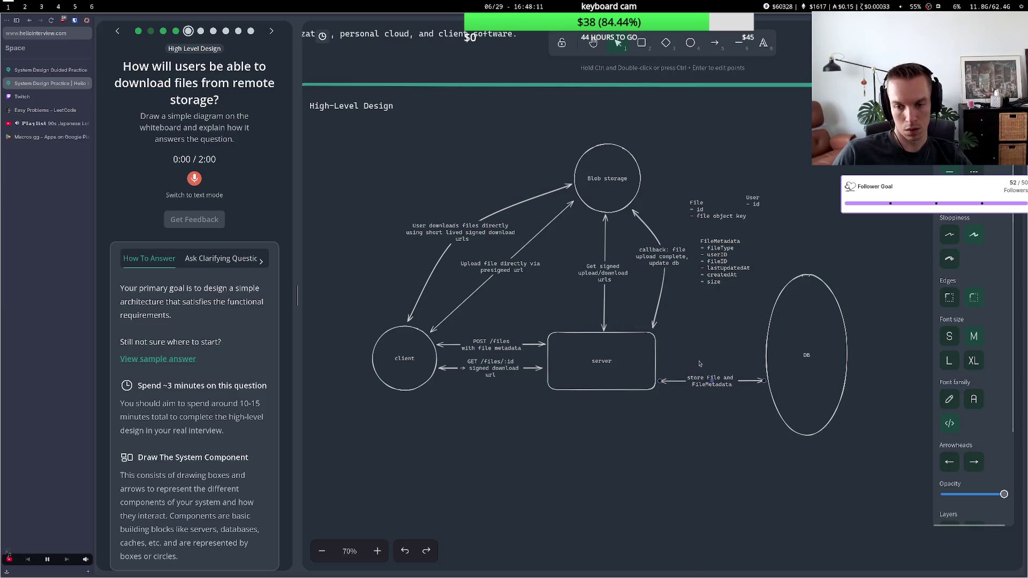
click(720, 44)
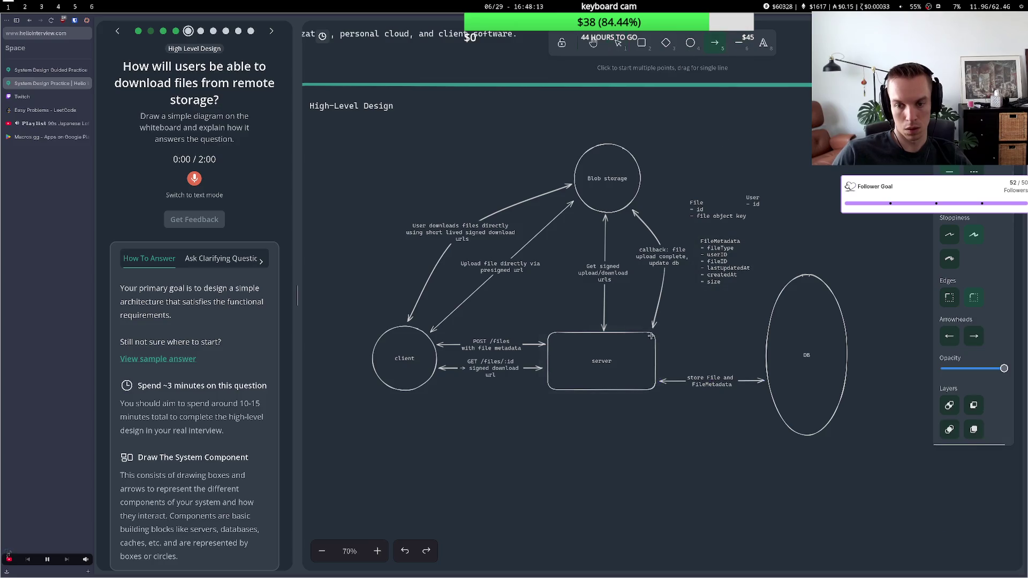
click(659, 356)
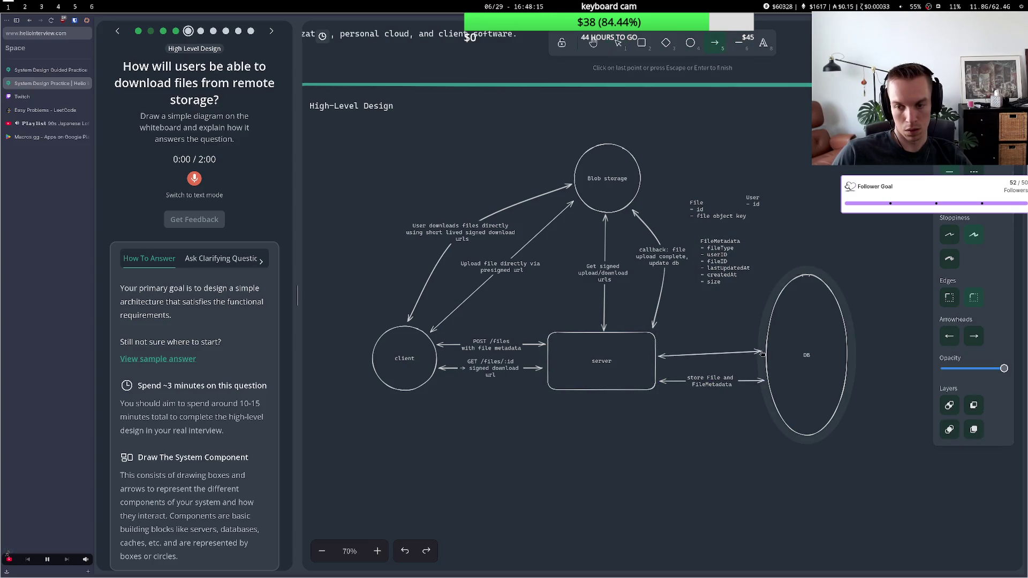
click(756, 351)
text(get obje)
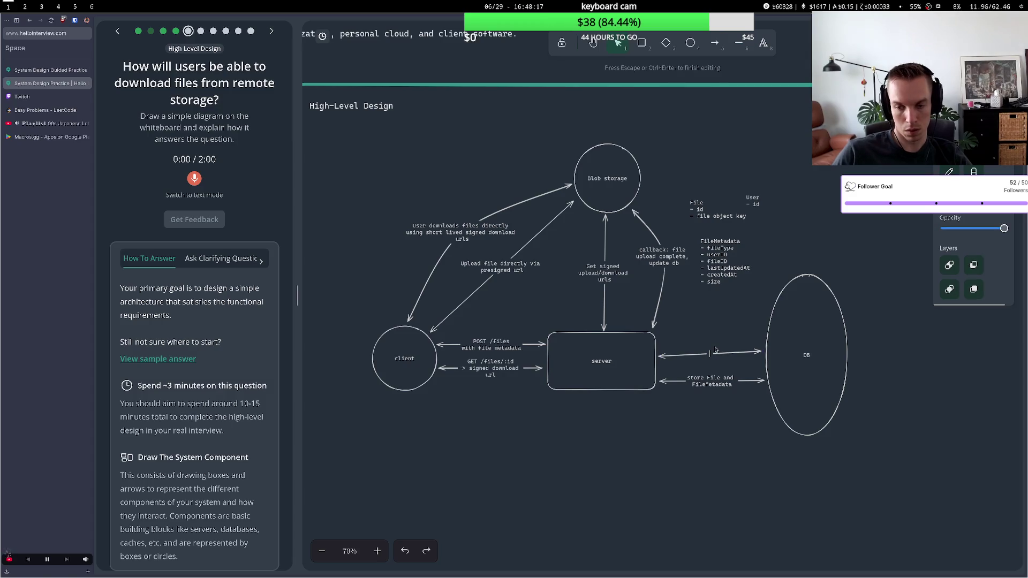
text(ct key)
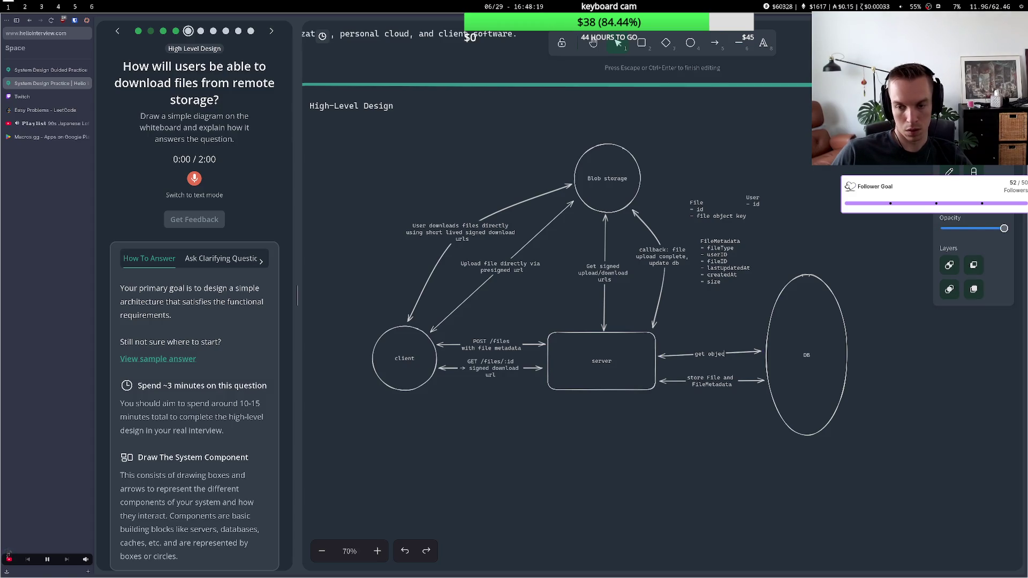
key(BackSpace)
text(dy)
key(BackSpace)
key(BackSpace)
text(ys for files)
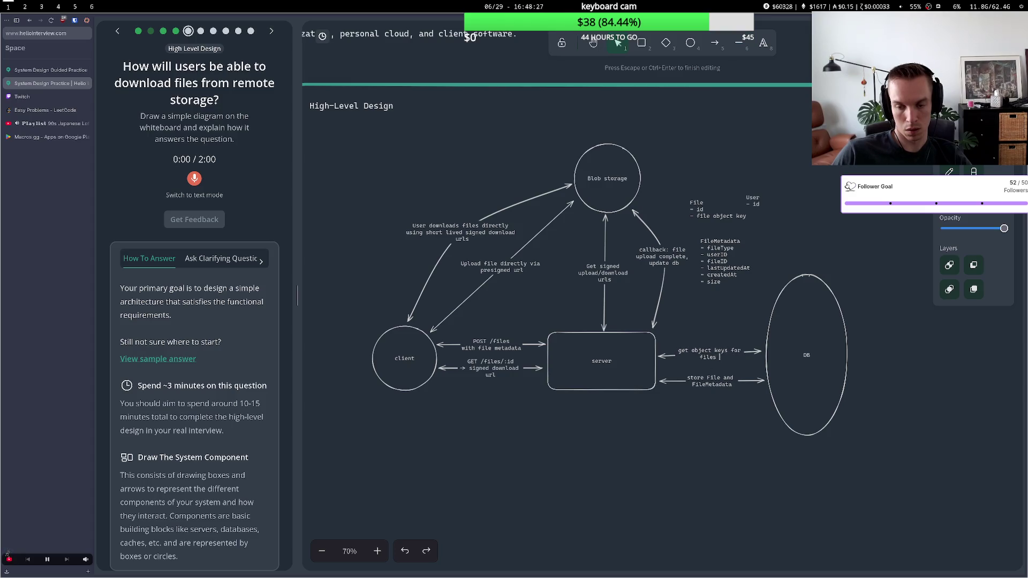
text(n)
text(to be dow)
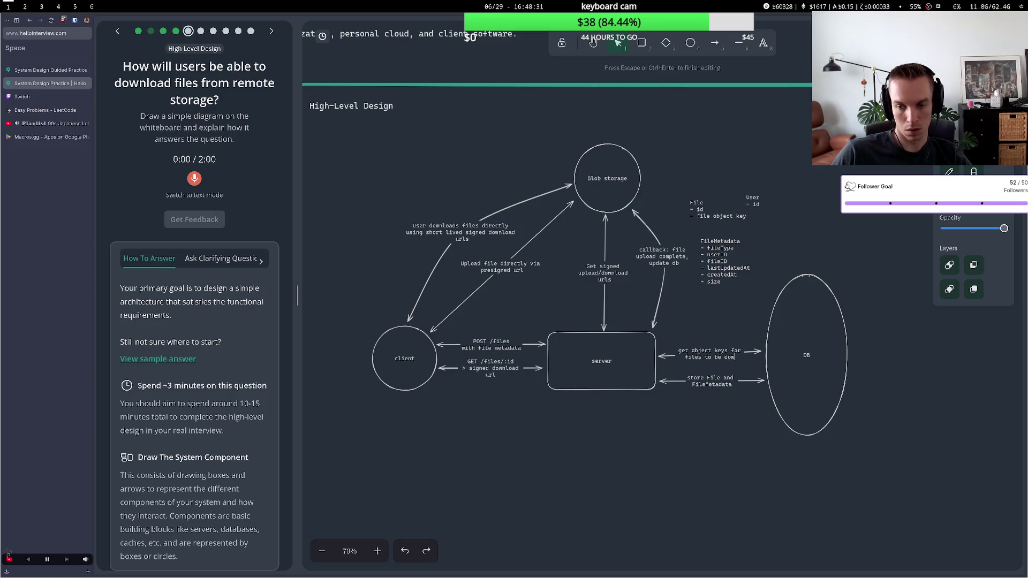
text(nloaded)
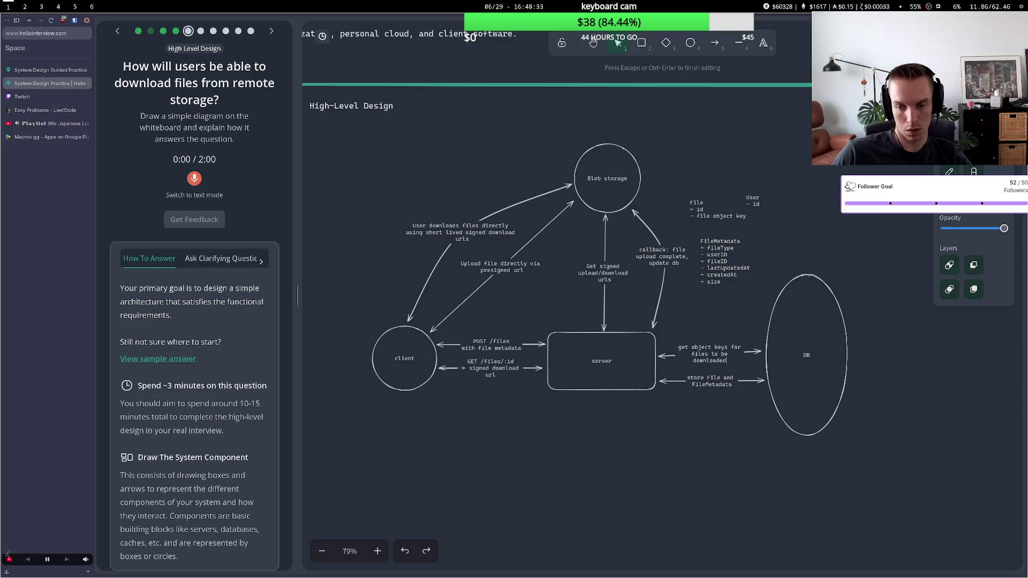
key(Escape)
Nudge the new arrow down and move the DB ellipse further right
drag(760, 353, 761, 366)
click(732, 427)
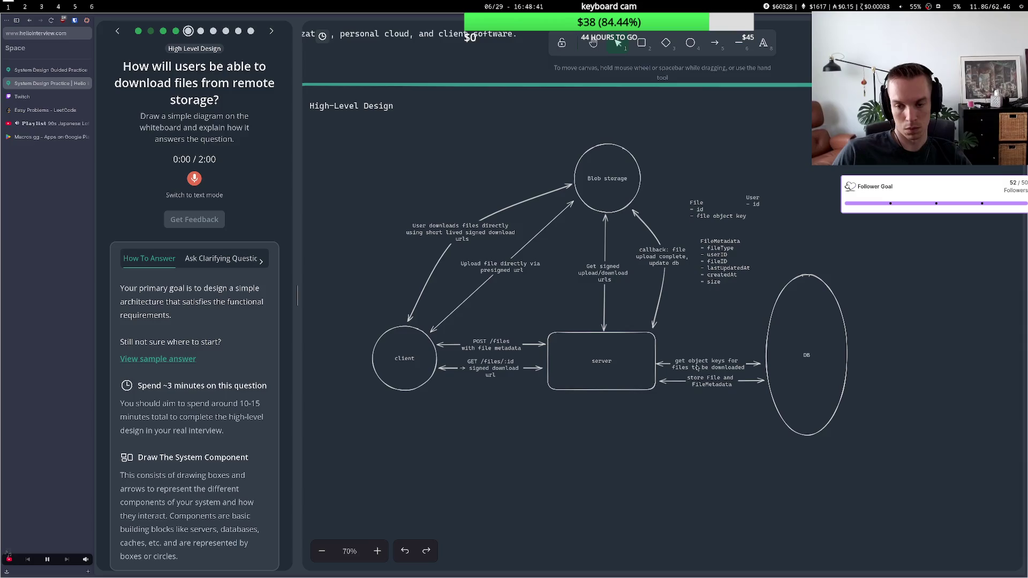
mouse_move(795, 401)
mouse_down()
mouse_move(836, 386)
mouse_move(782, 387)
mouse_move(904, 389)
mouse_move(877, 389)
mouse_up()
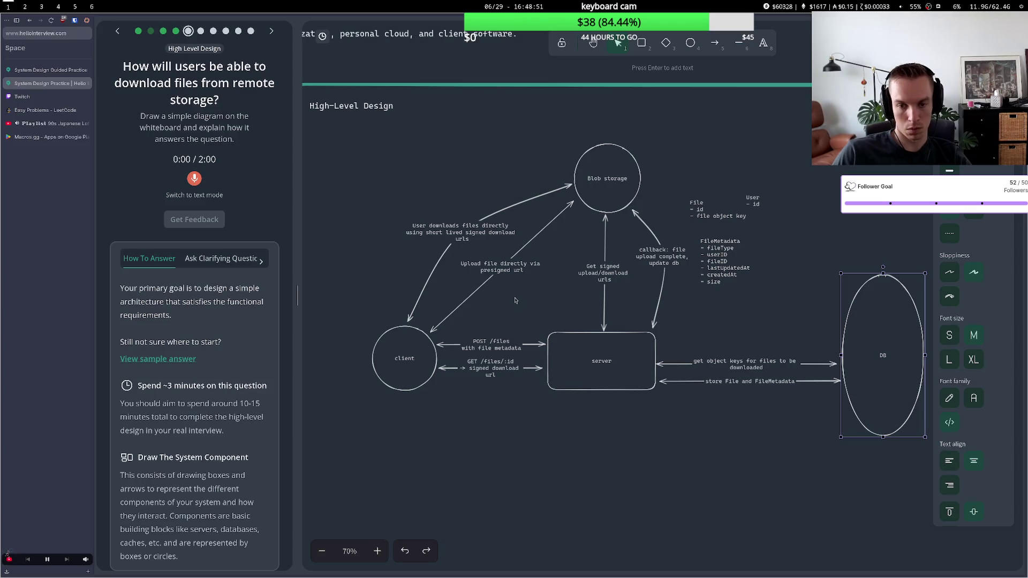
Scroll the guidance panel and begin recording the spoken answer to the download question
scroll(224, 340, down, 5)
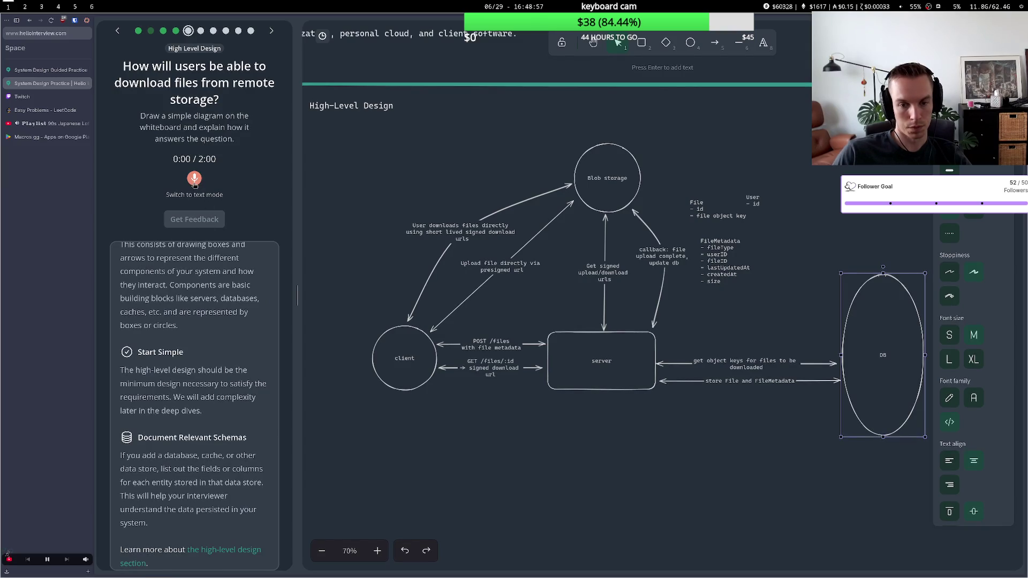
click(195, 182)
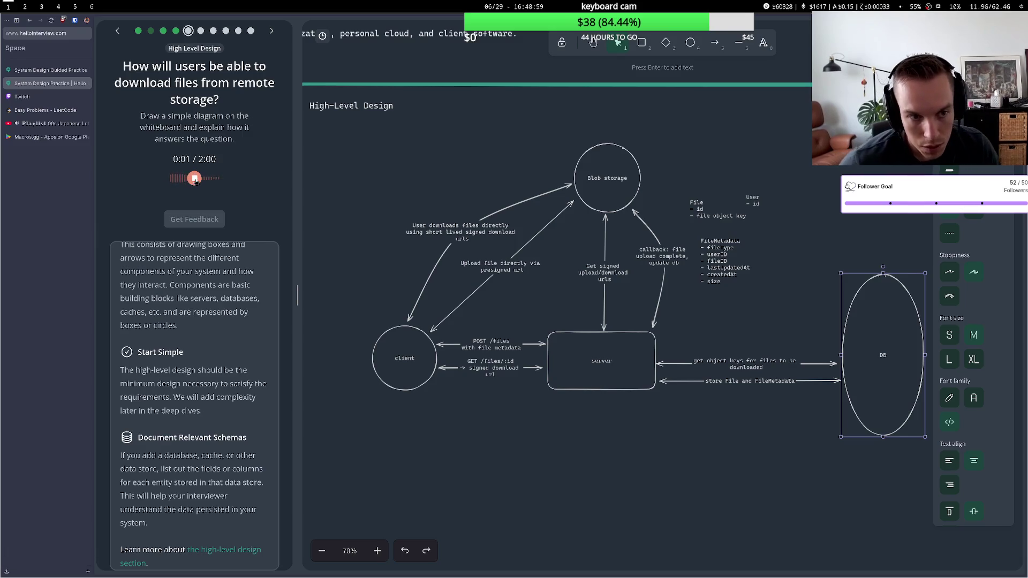
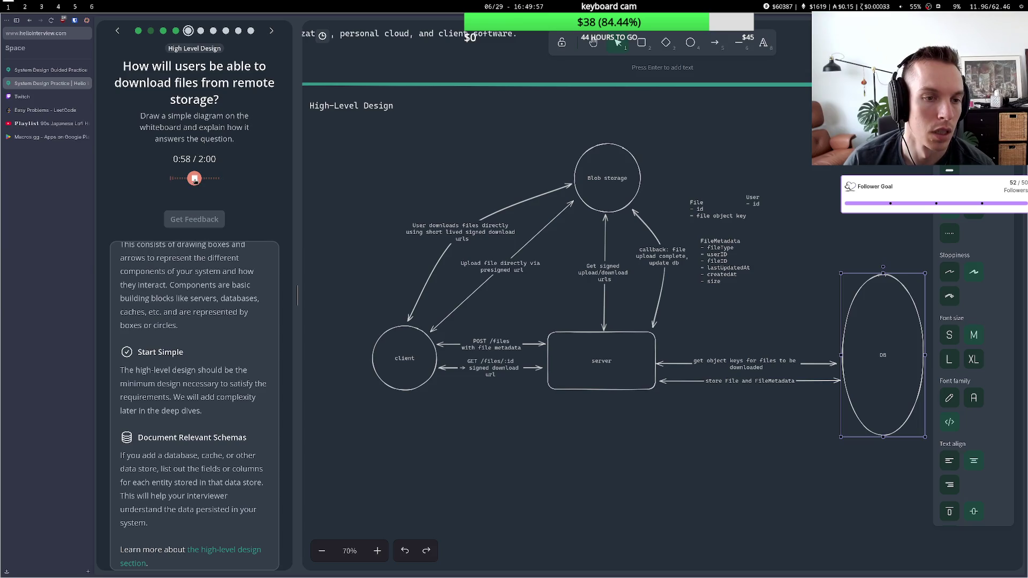
Stop the download-answer recording and request feedback, briefly checking the YouTube tab
click(195, 180)
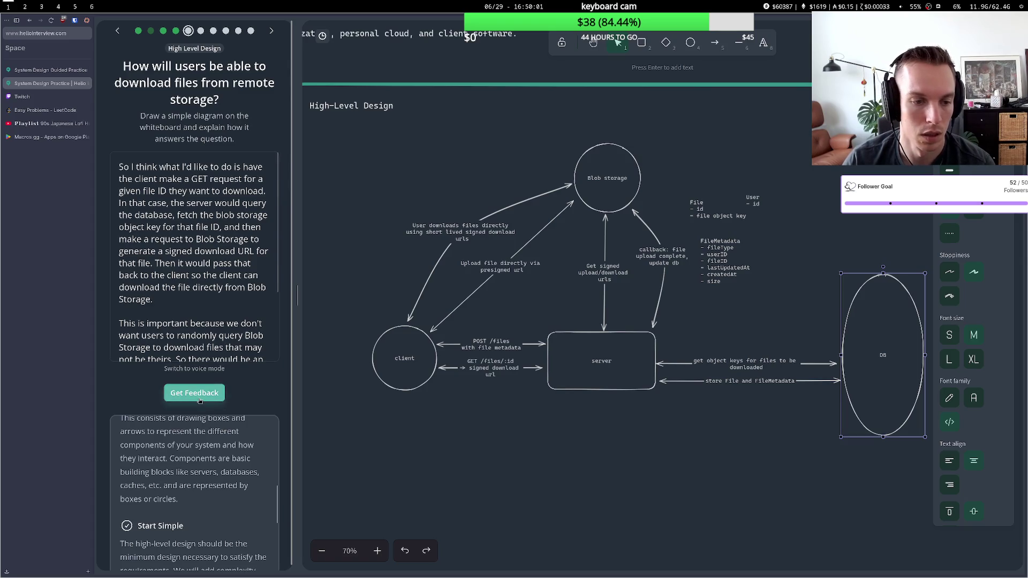
click(199, 400)
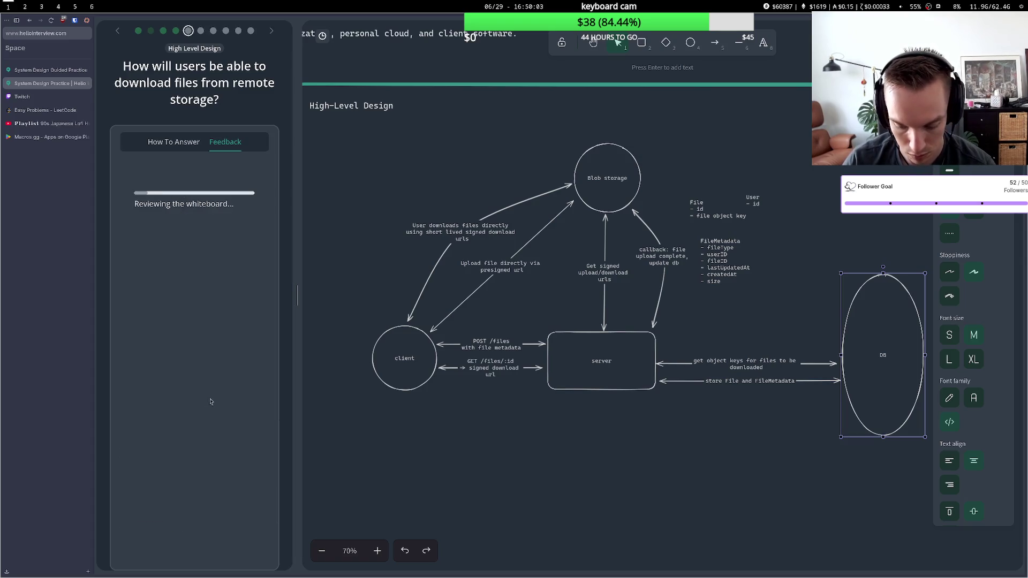
click(48, 123)
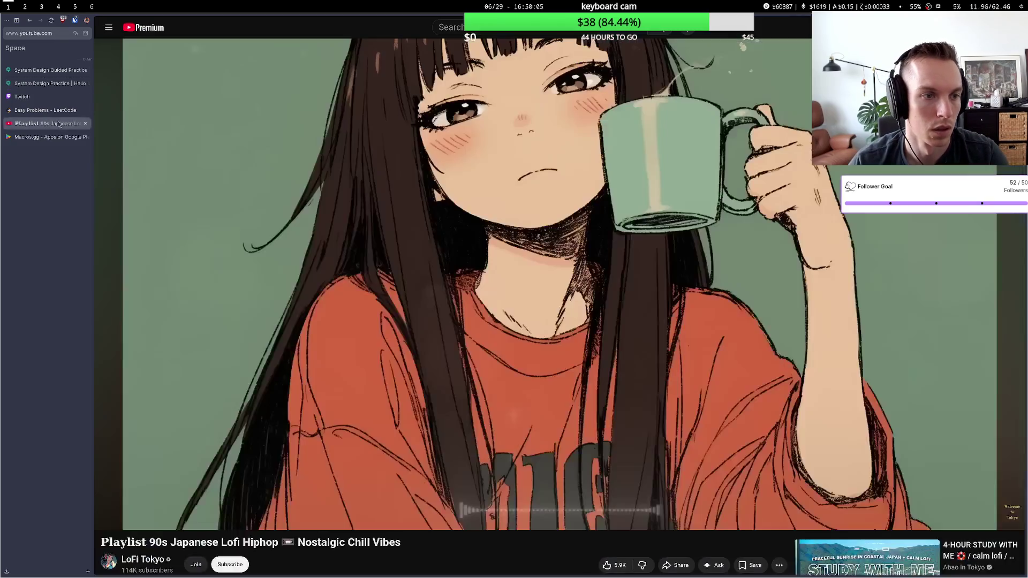
click(48, 83)
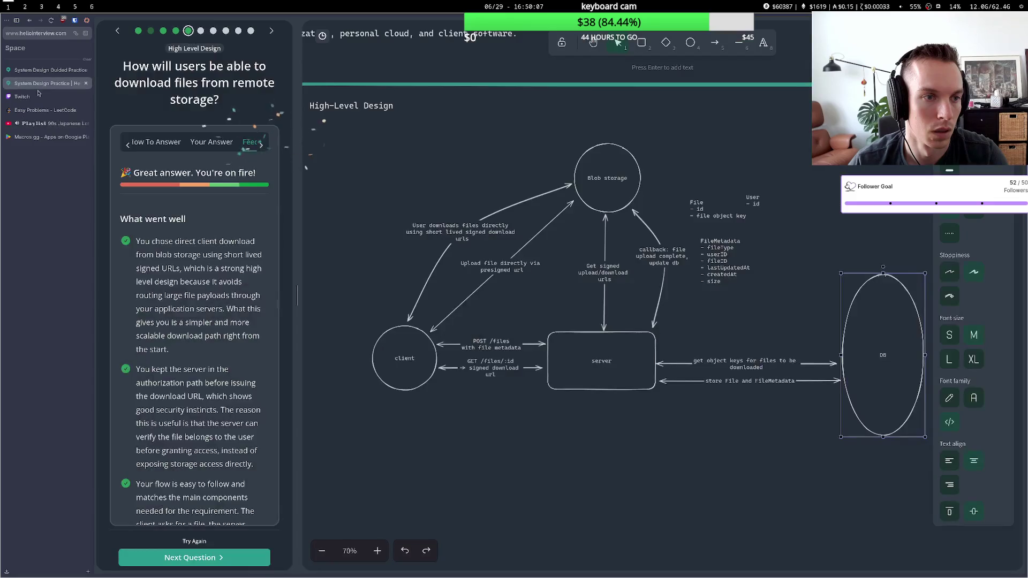
Read through the feedback, then shift the FileMetadata schema notes to the right
scroll(227, 294, down, 8)
scroll(224, 282, up, 6)
scroll(220, 273, up, 1)
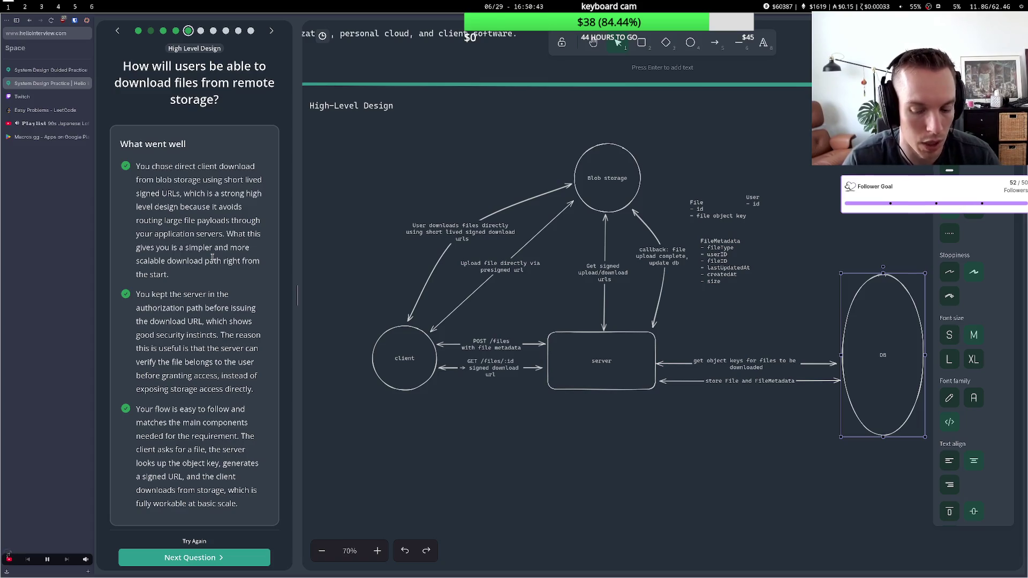
scroll(212, 257, down, 5)
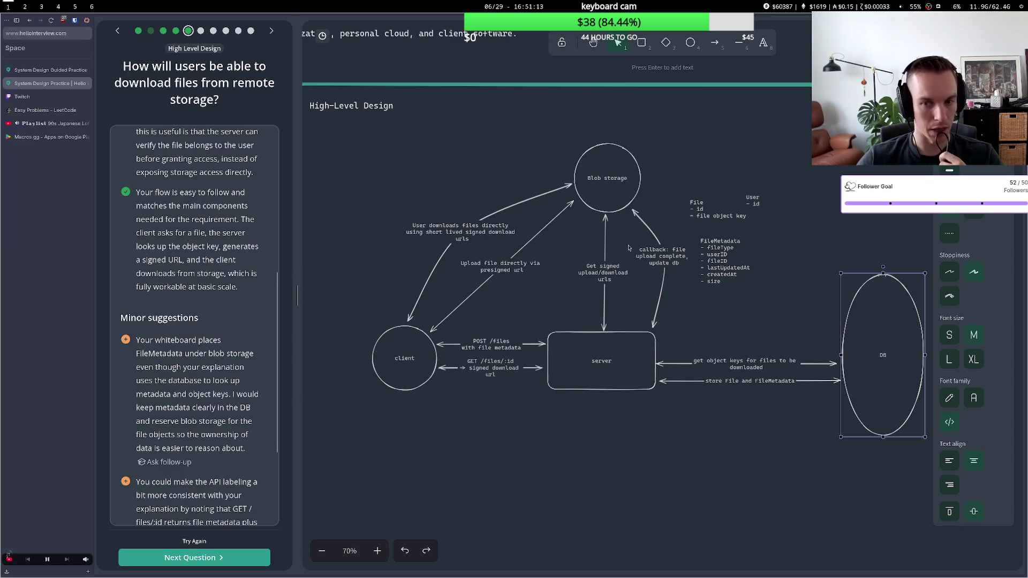
drag(718, 254, 803, 264)
Group the User and File schema notes beside the DB, User above File
drag(752, 206, 844, 187)
drag(736, 217, 828, 235)
drag(839, 198, 793, 201)
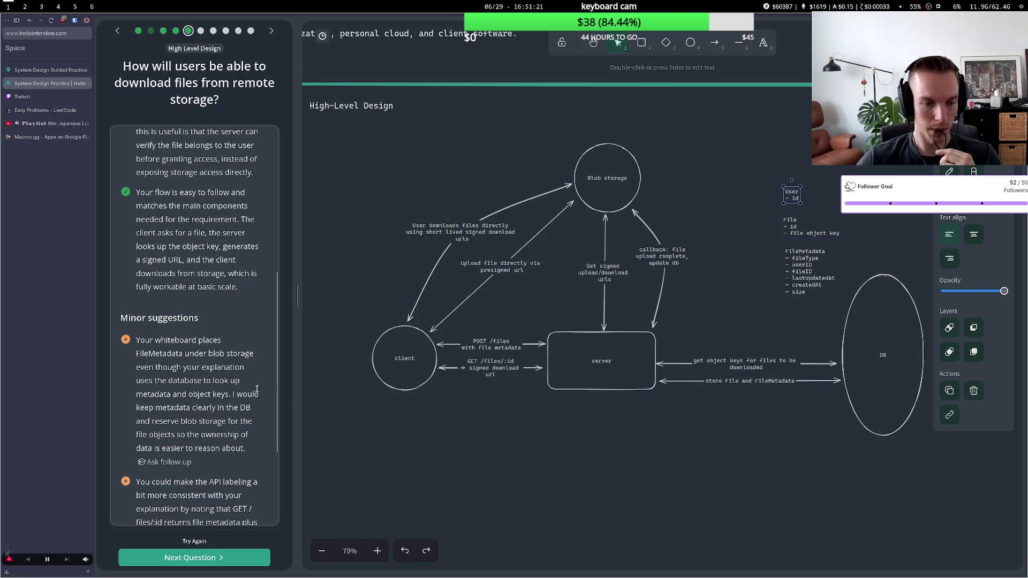
scroll(149, 478, down, 3)
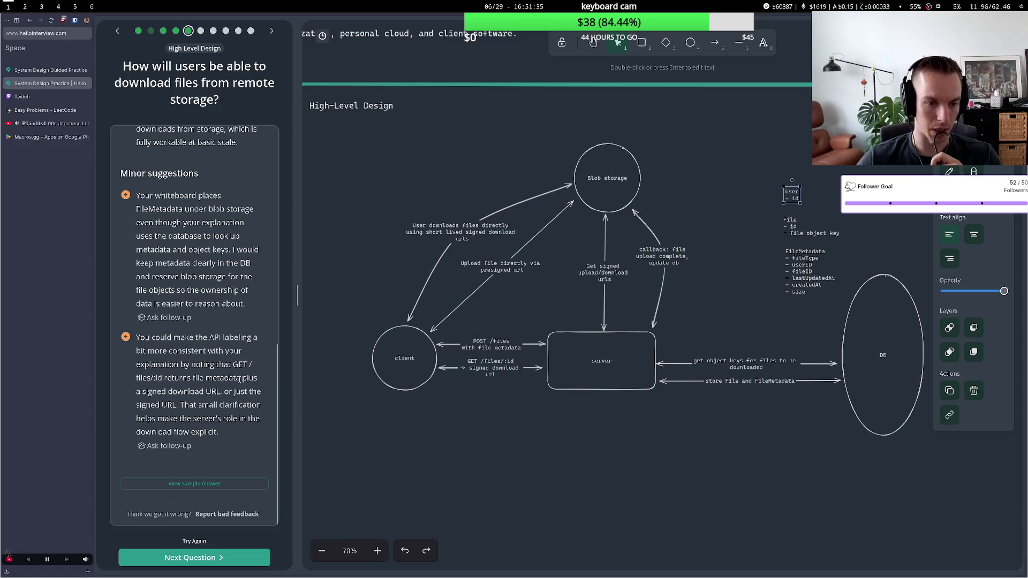
Append 'and FileMetadata' to the GET /files/:id arrow label and advance to the sync-agent question
double_click(497, 375)
click(484, 369)
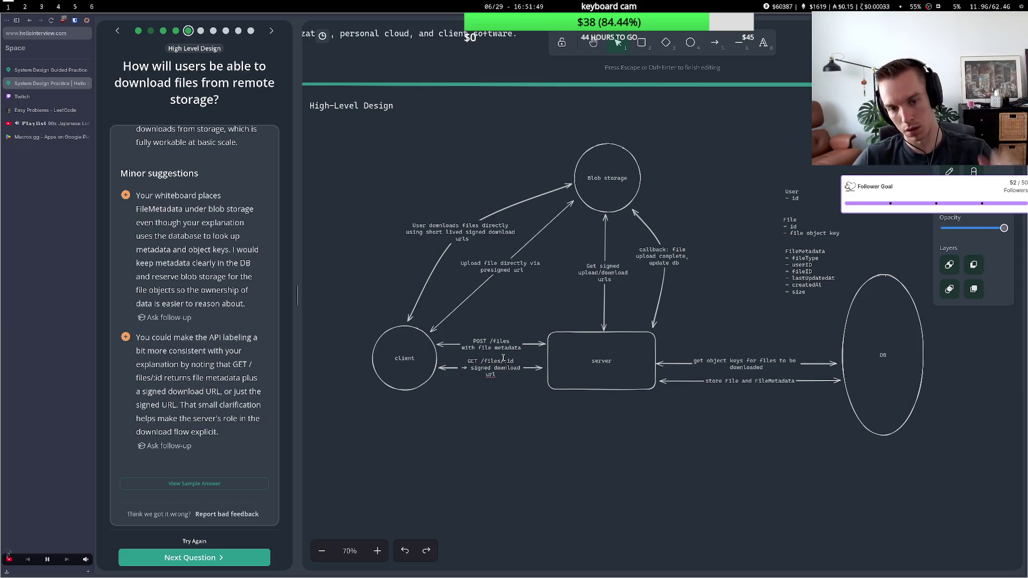
text(and filem)
key(BackSpace)
key(BackSpace)
key(BackSpace)
text(FileMetadata)
click(493, 413)
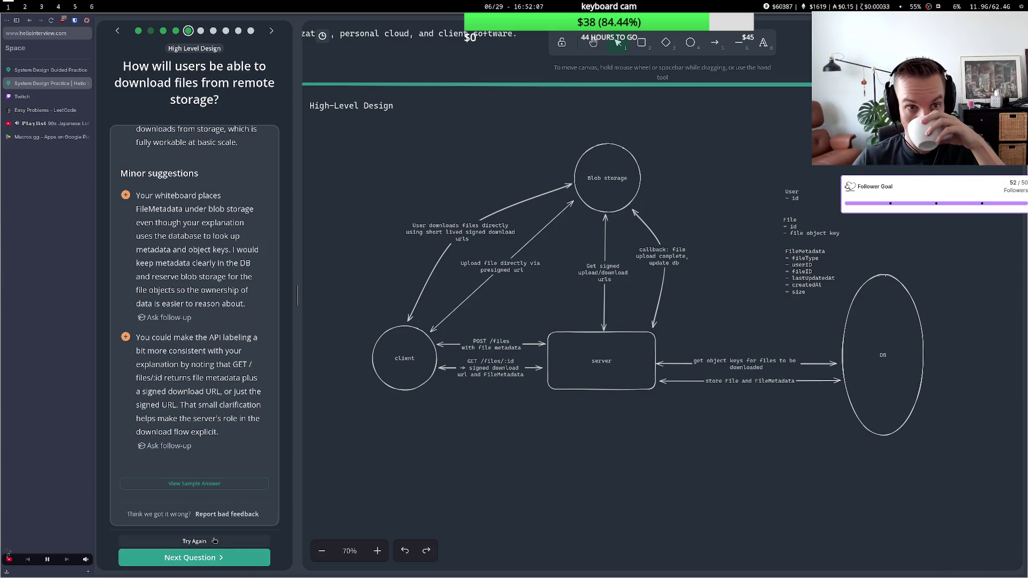
click(204, 557)
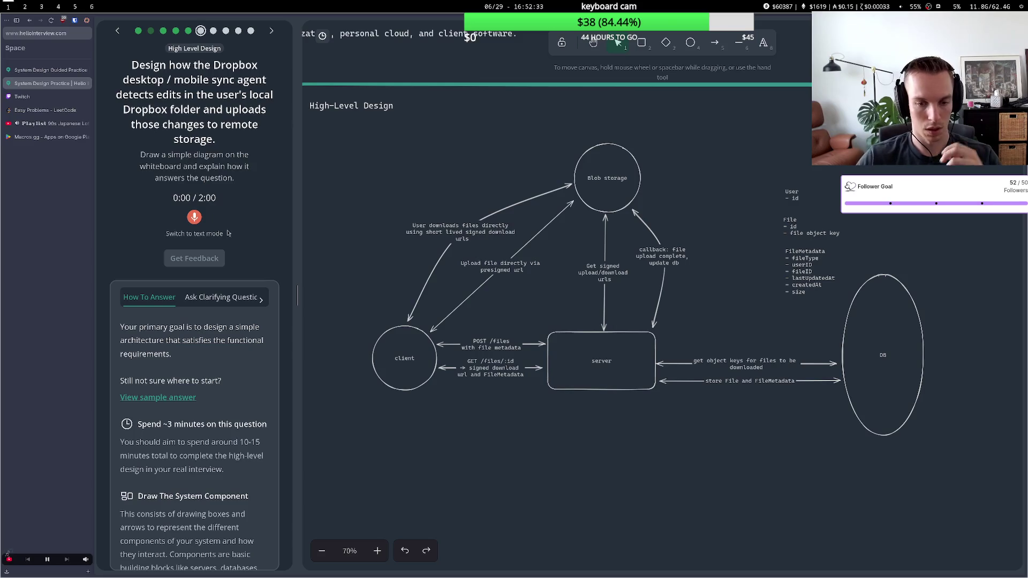
click(395, 349)
Move the client circle left and stretch it into a tall ellipse
mouse_move(395, 350)
mouse_down()
mouse_move(371, 351)
mouse_move(380, 246)
mouse_up()
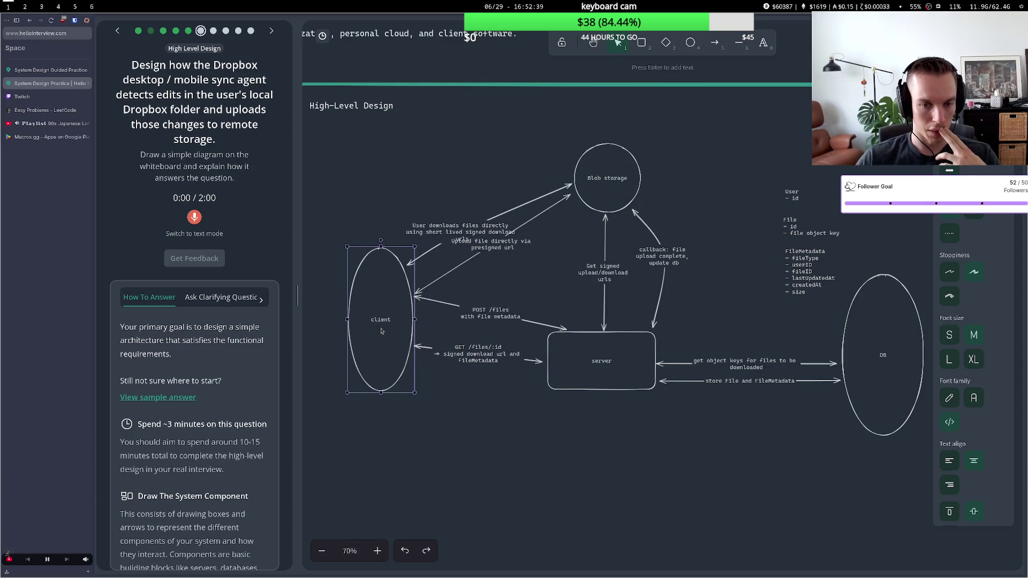
click(413, 395)
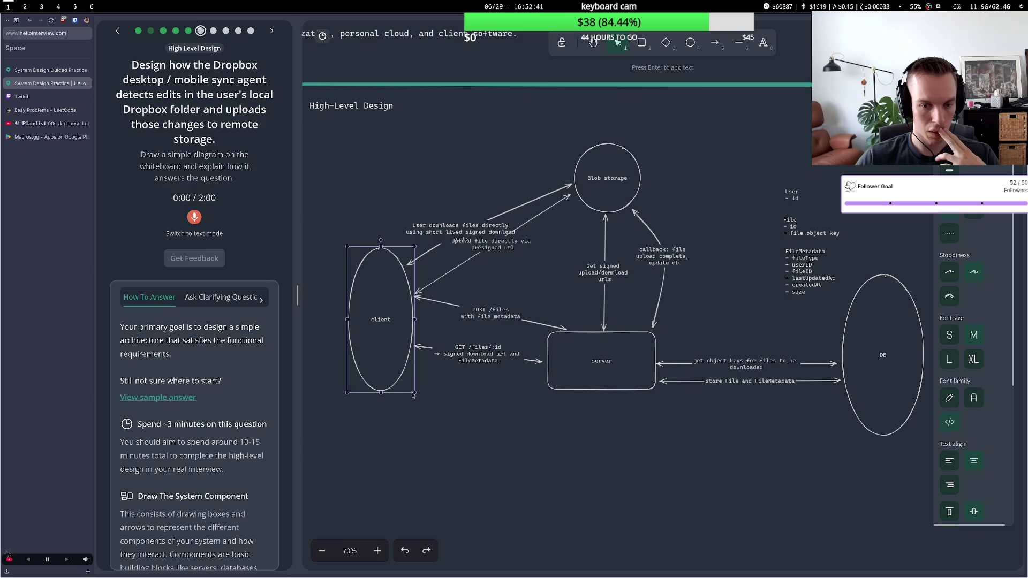
mouse_move(412, 395)
mouse_down()
mouse_move(427, 421)
mouse_move(358, 382)
mouse_up()
double_click(346, 359)
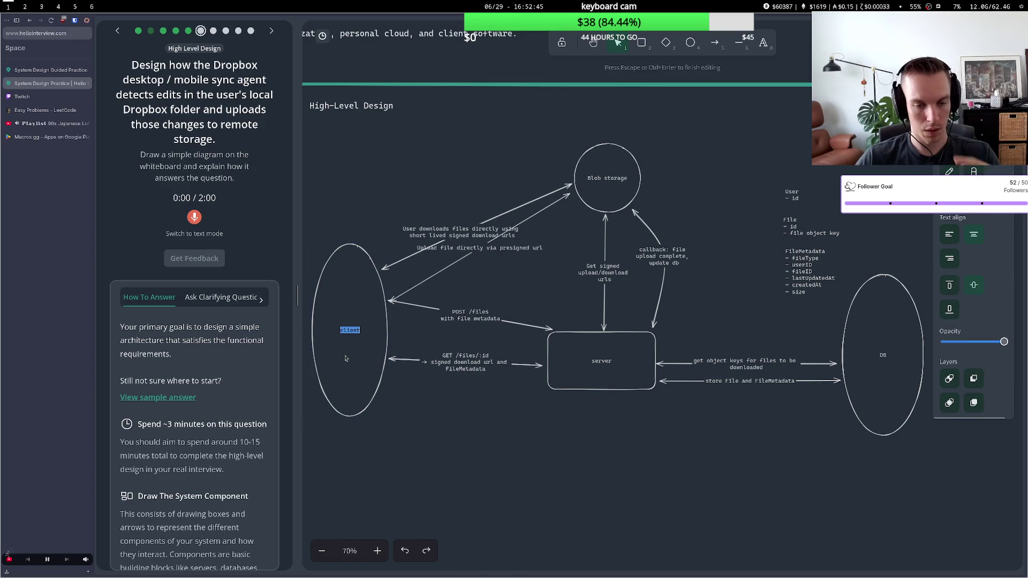
click(390, 330)
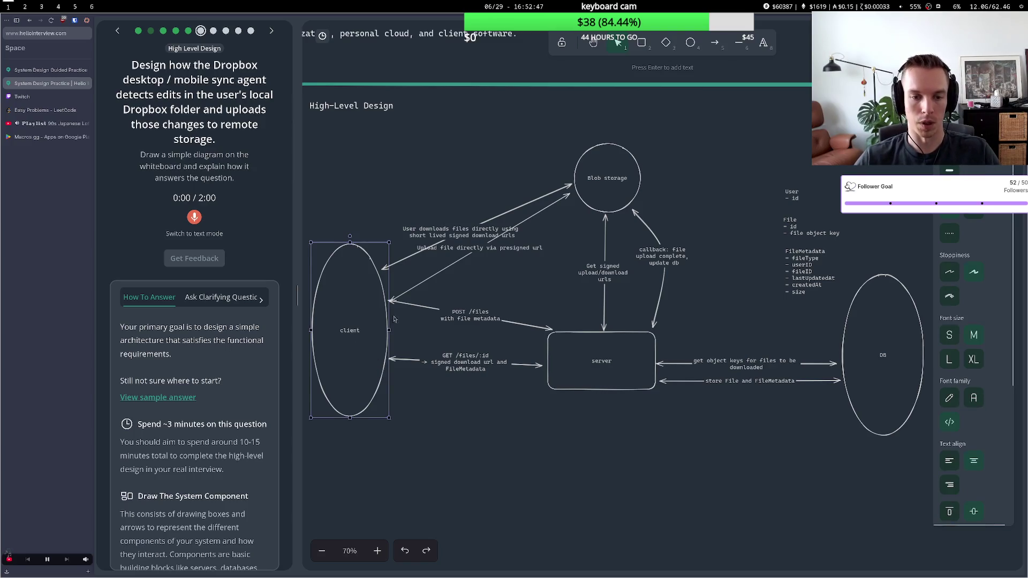
Draw a rectangle inside the client ellipse
key(r)
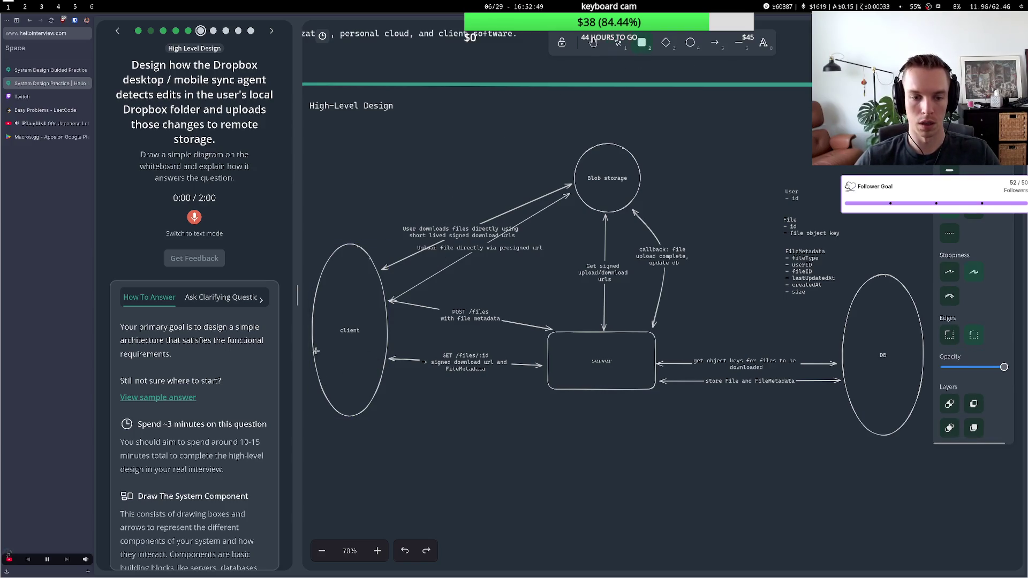
drag(319, 348, 382, 373)
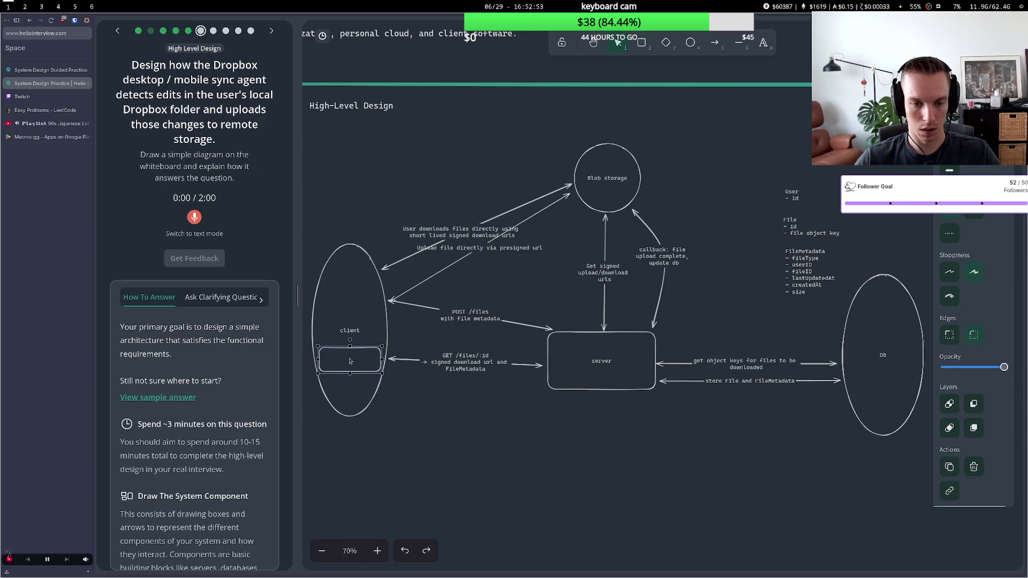
double_click(363, 356)
key(Escape)
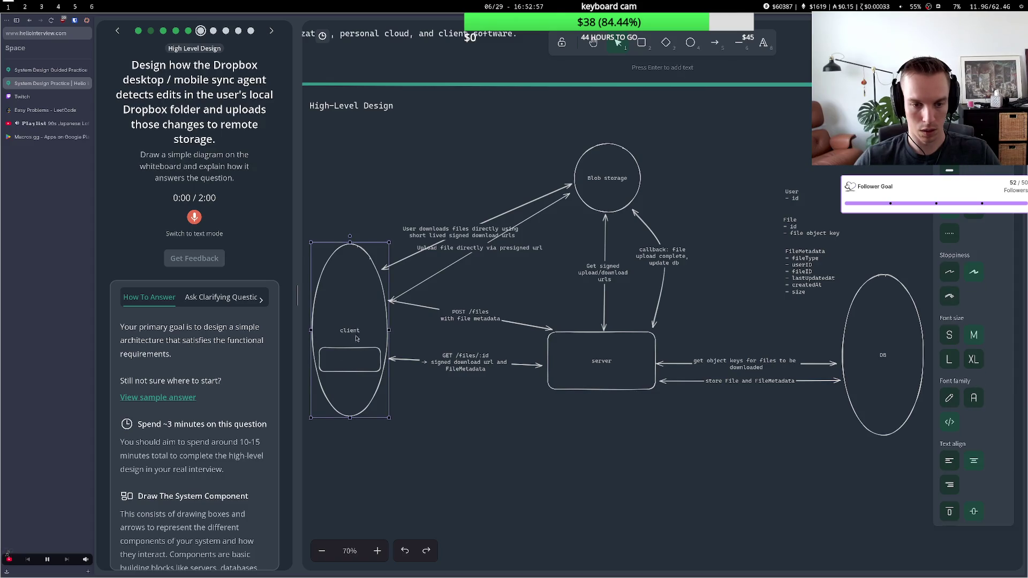
key(Escape)
Label the new box 'filesystem watcher' and nudge it up slightly
click(361, 366)
double_click(351, 367)
click(351, 369)
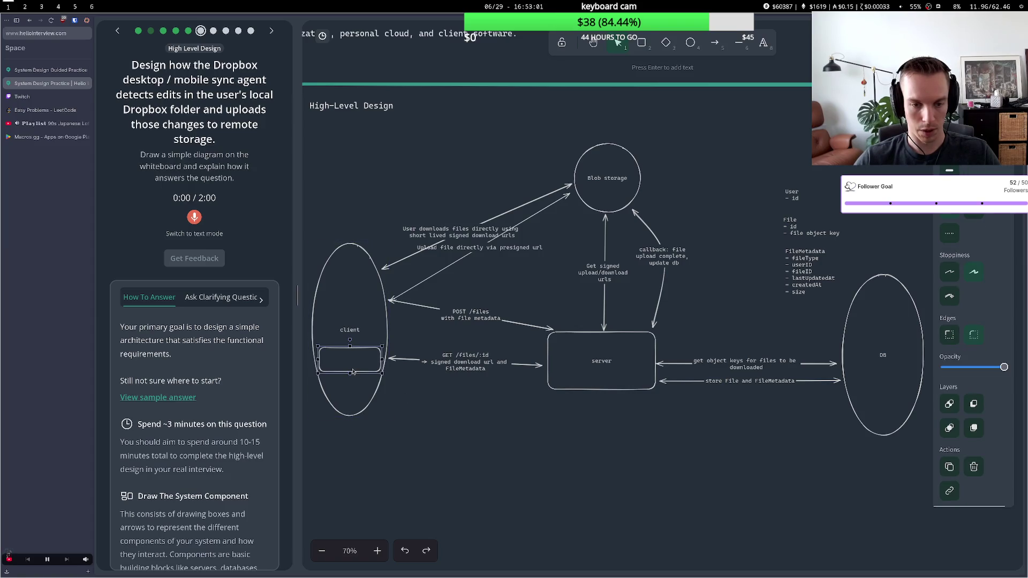
key(Return)
text(file)
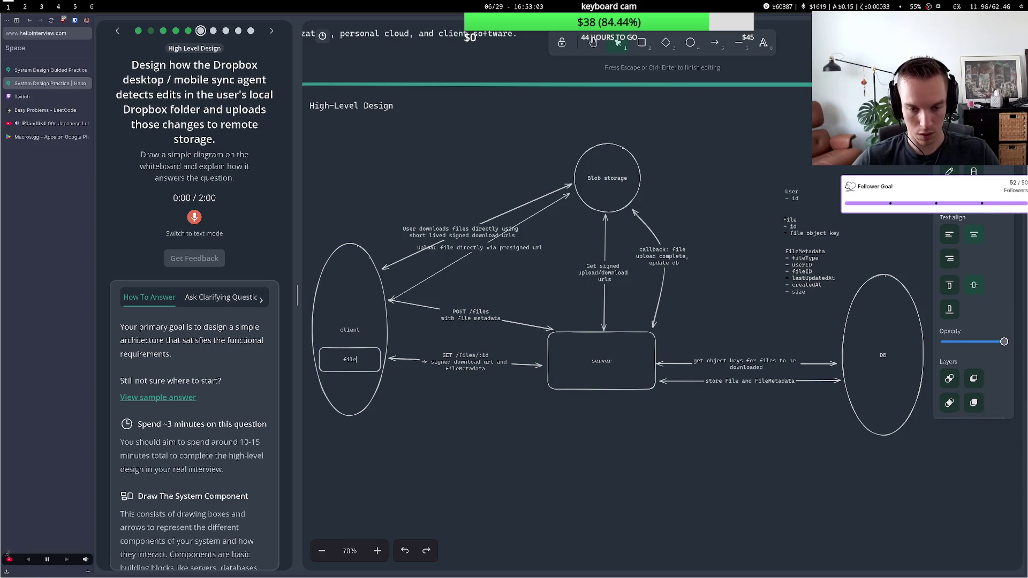
text(system )
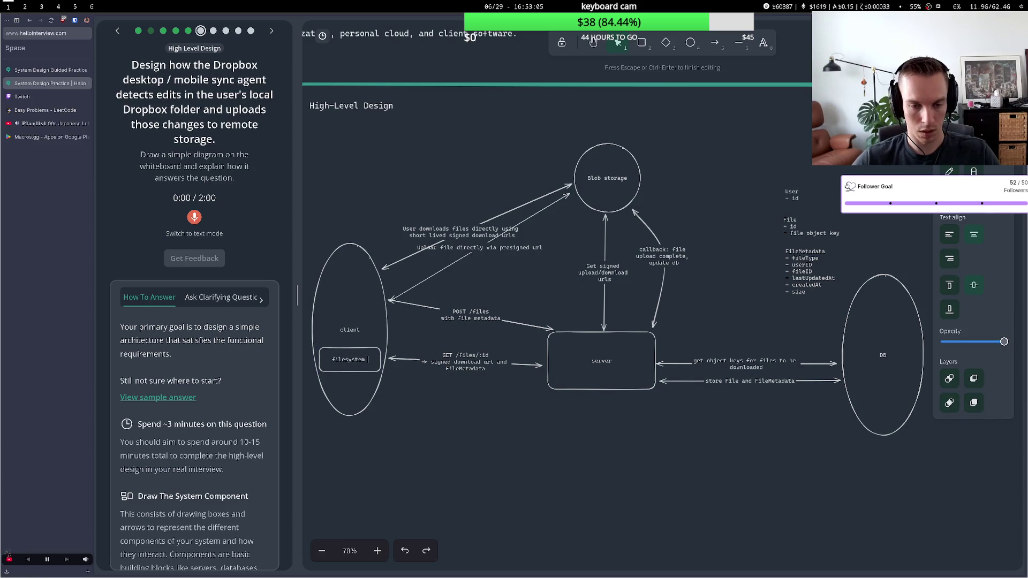
text(wa)
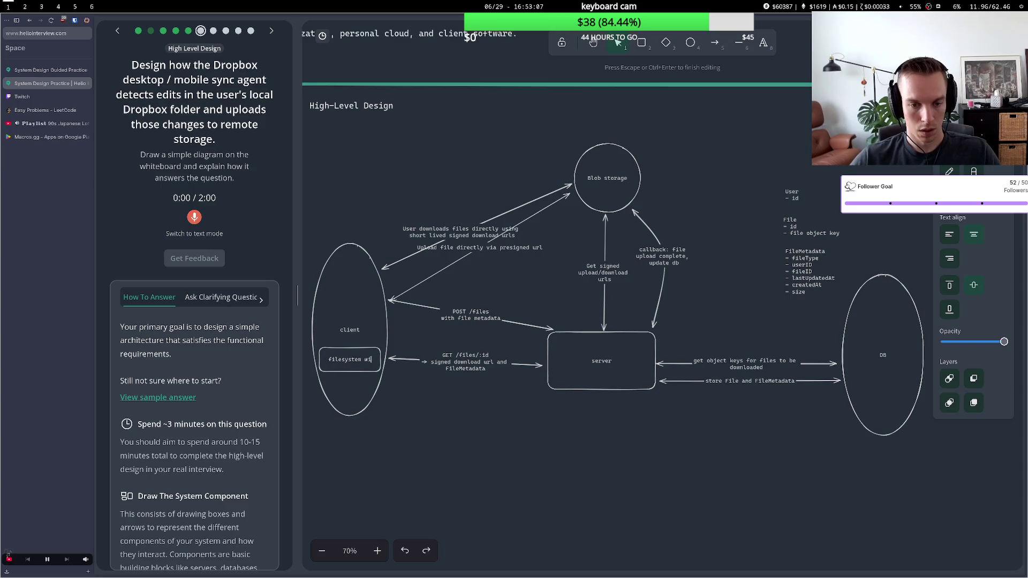
text(tcher)
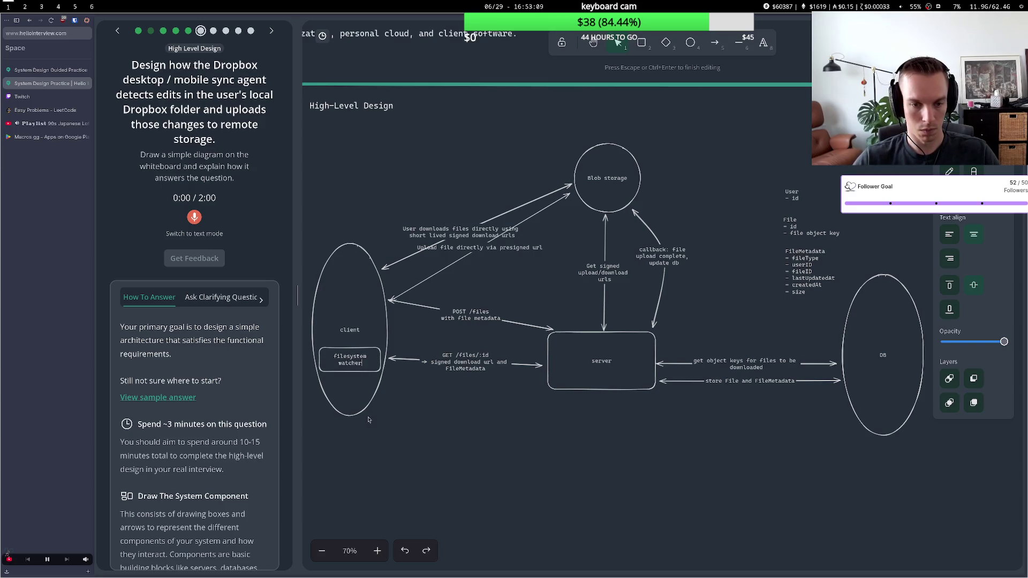
click(396, 396)
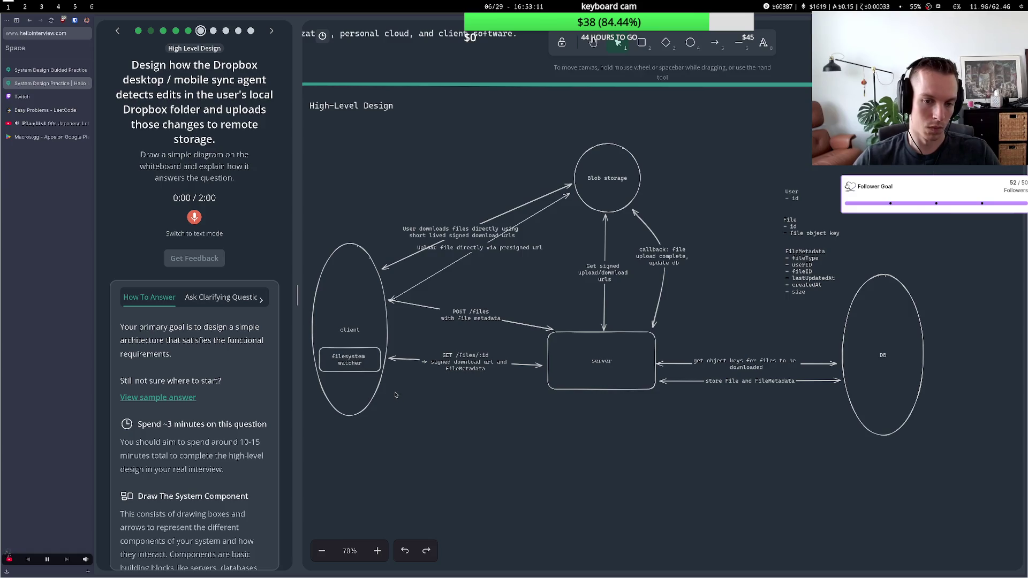
drag(362, 353, 362, 348)
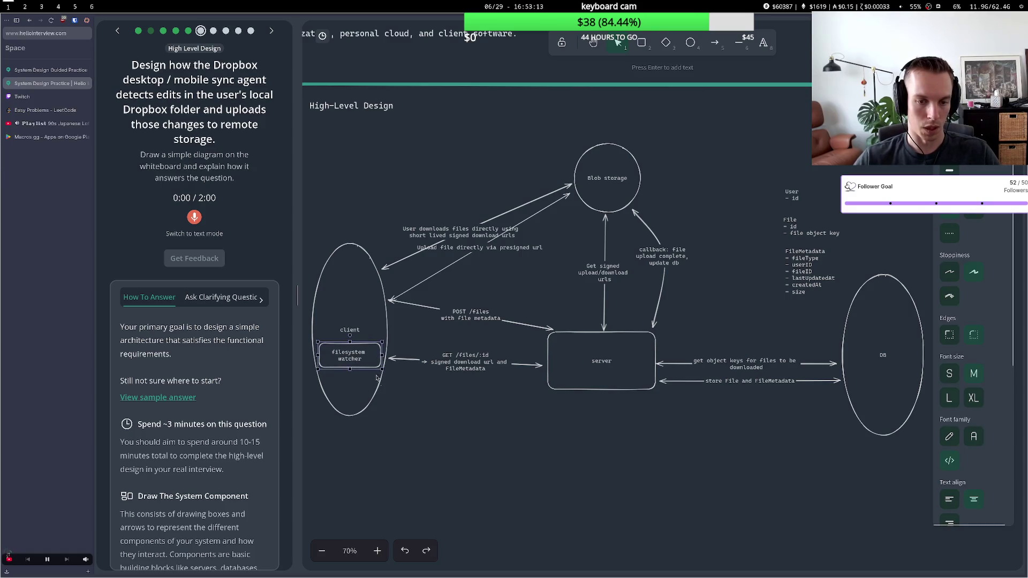
click(387, 399)
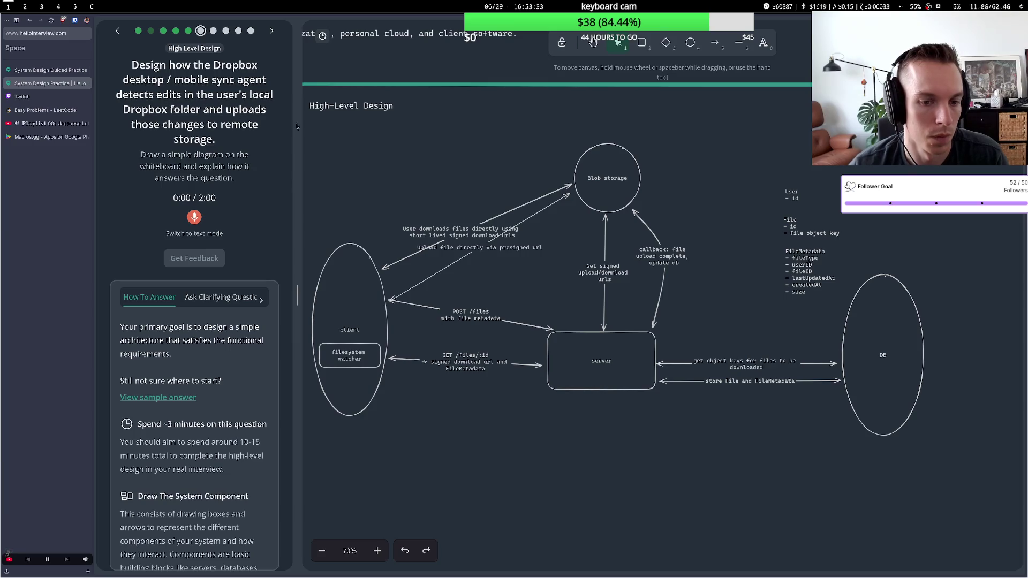
Draw an arrow from the filesystem watcher to the server and curve it downward
key(a)
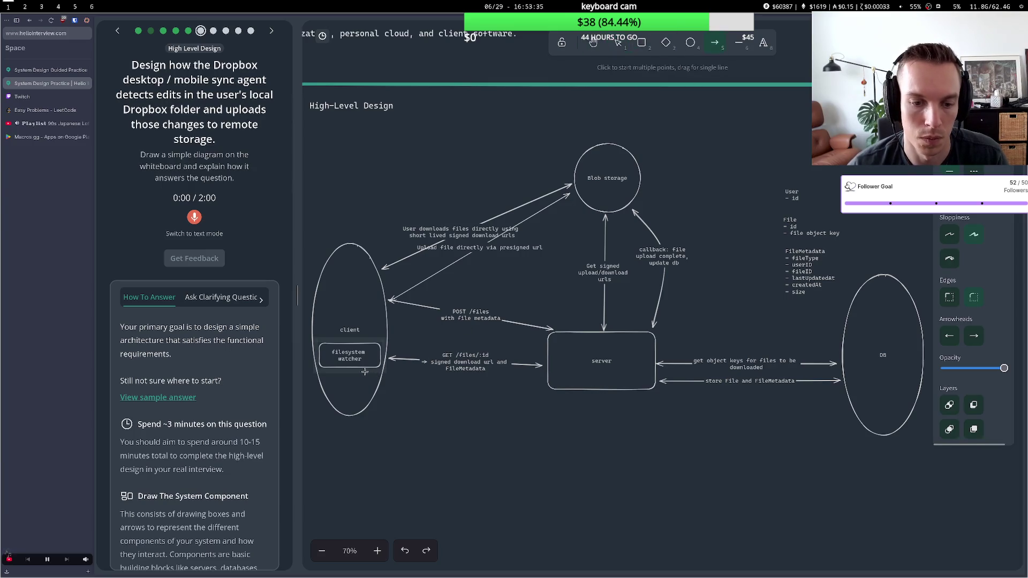
click(359, 370)
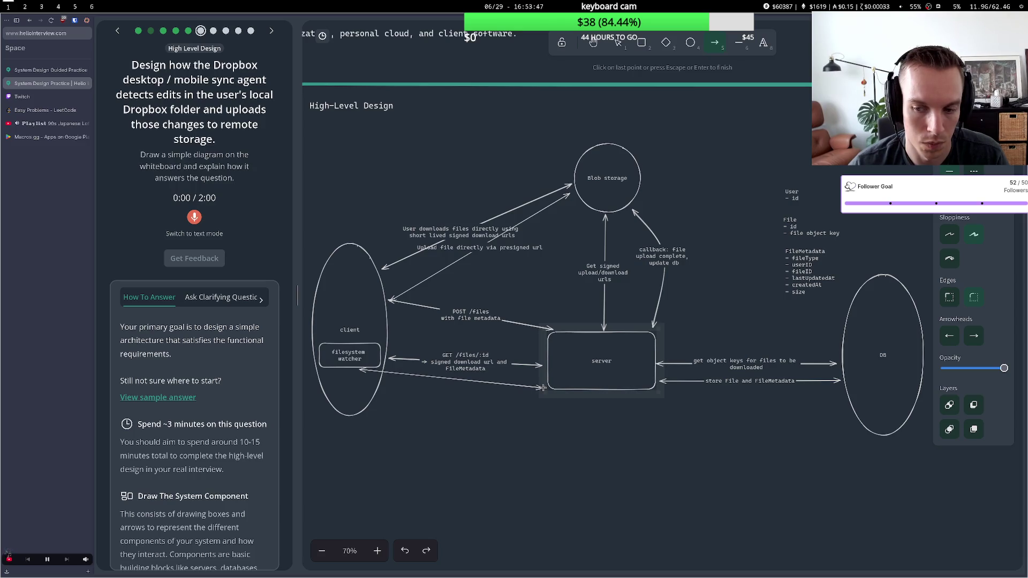
click(543, 388)
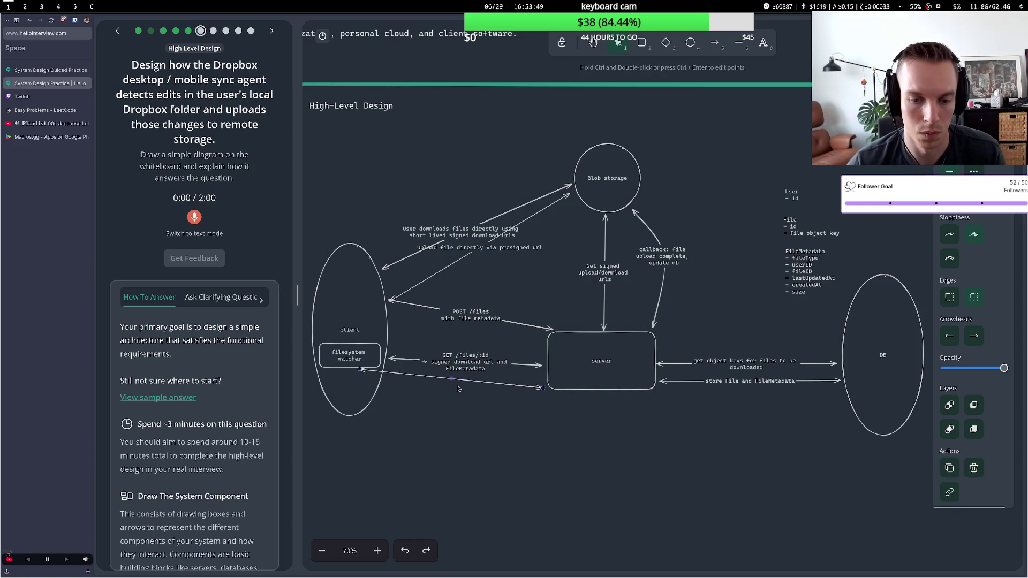
drag(451, 379, 453, 422)
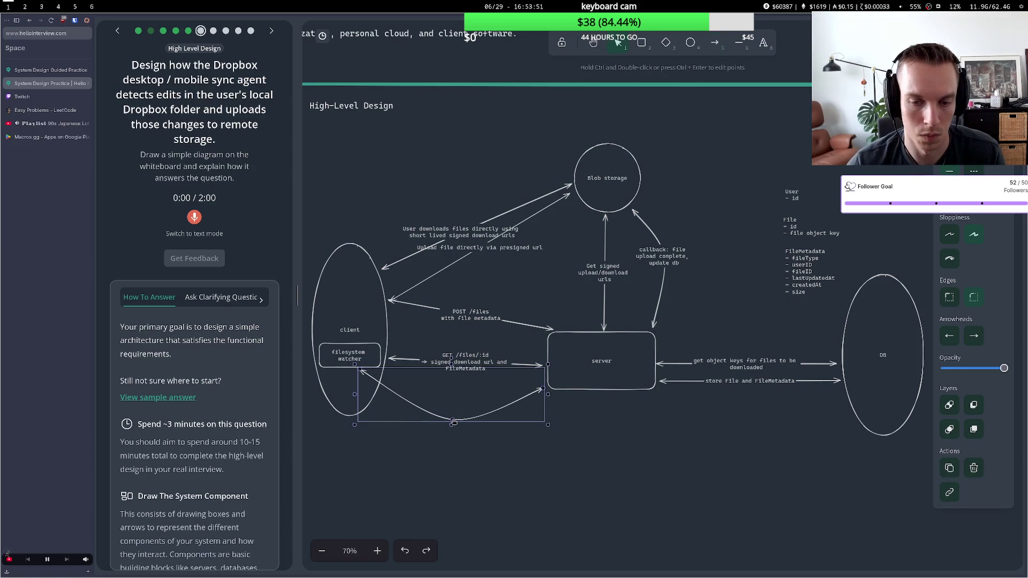
Label the curved arrow 'detect and process changes to files' / 'via existing upload flow'
double_click(444, 422)
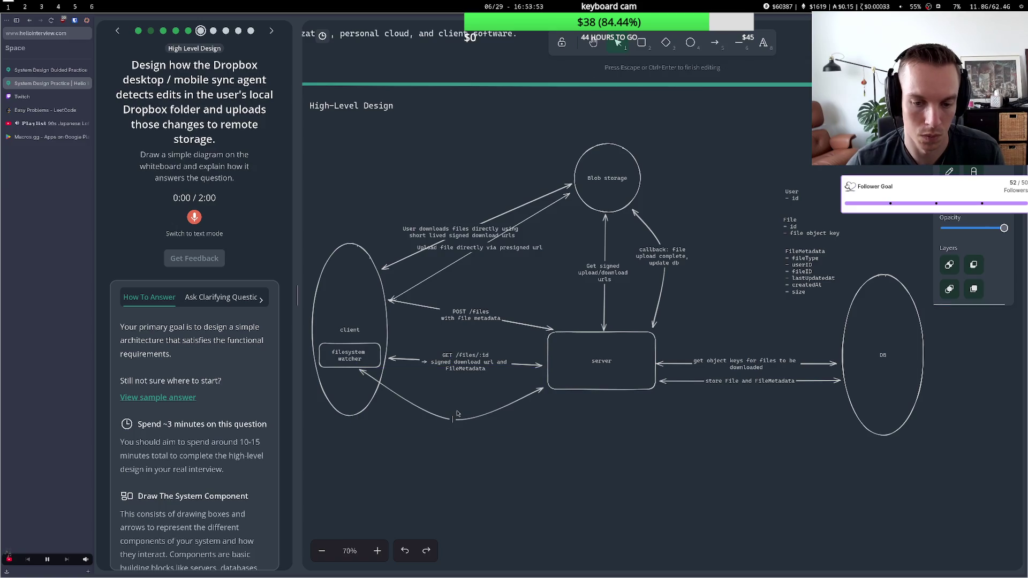
text(detect and)
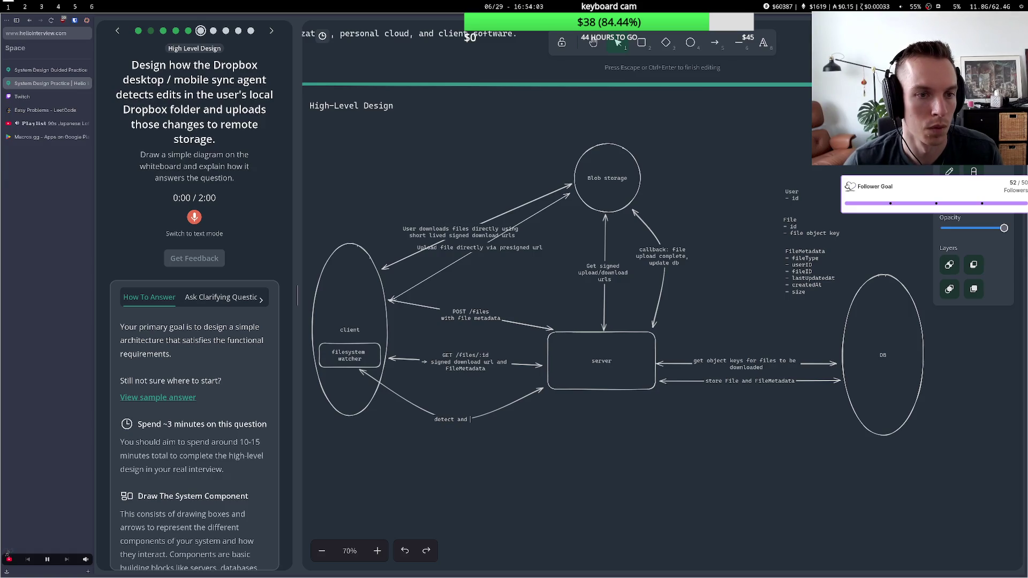
text(u)
key(BackSpace)
text(process changes)
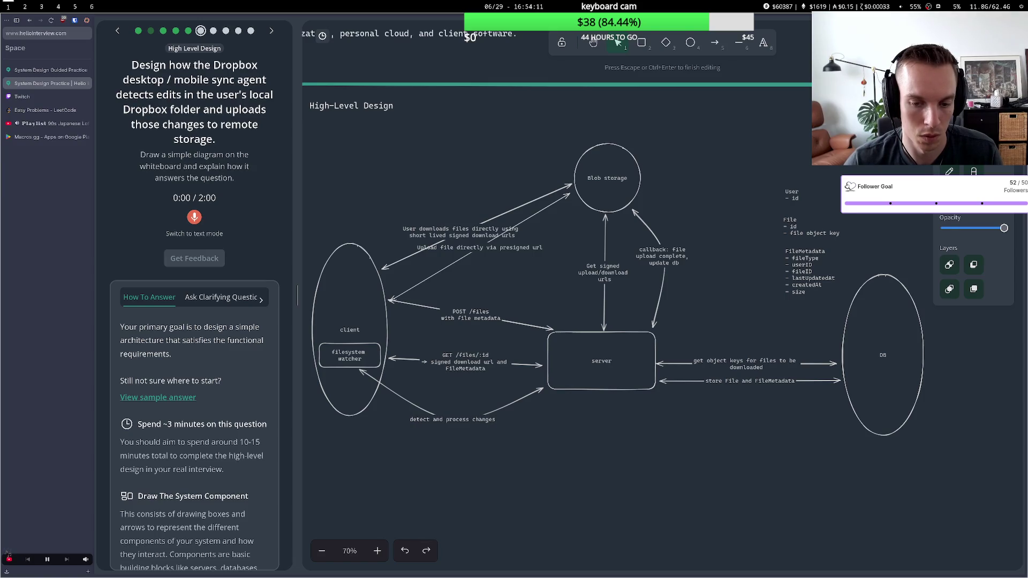
text( to files vi)
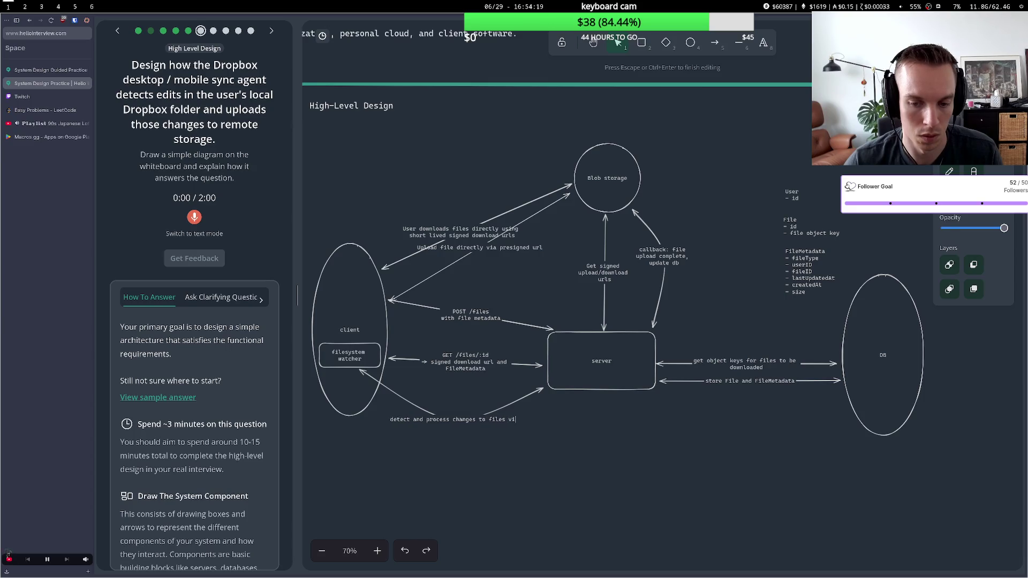
key(Return)
text(vic)
key(BackSpace)
text(a )
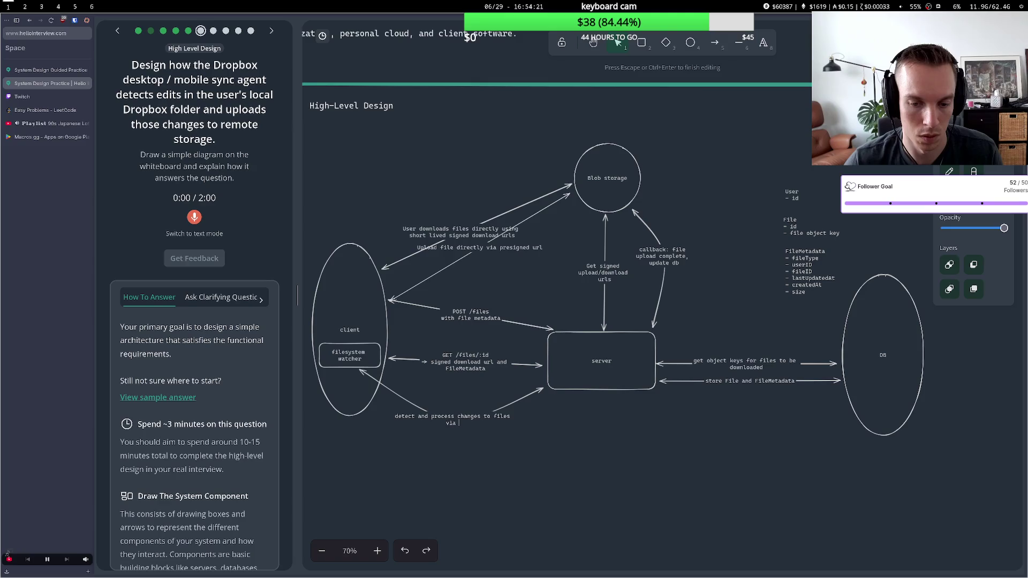
text(existing upl)
text(oad flow)
click(532, 379)
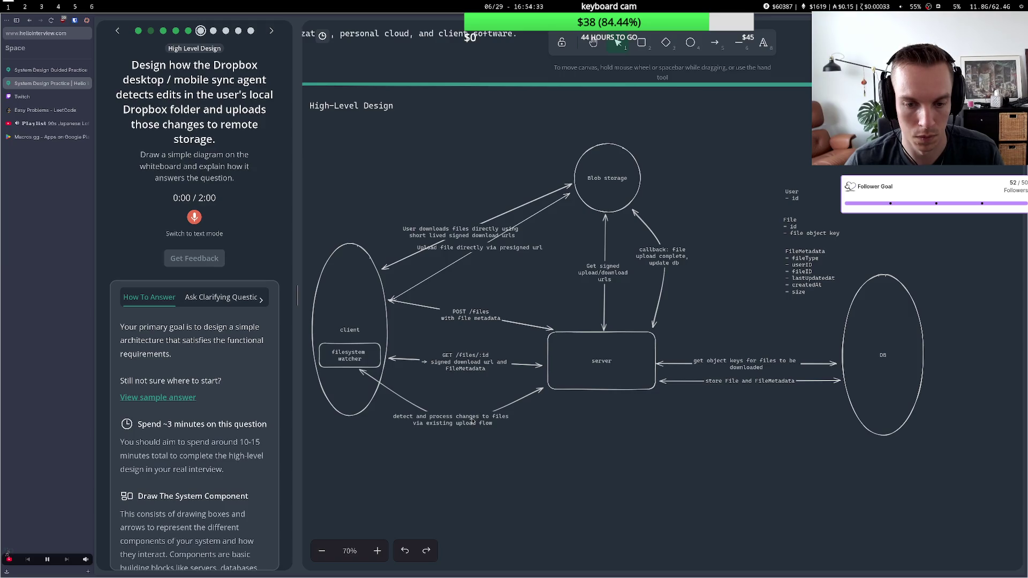
click(393, 338)
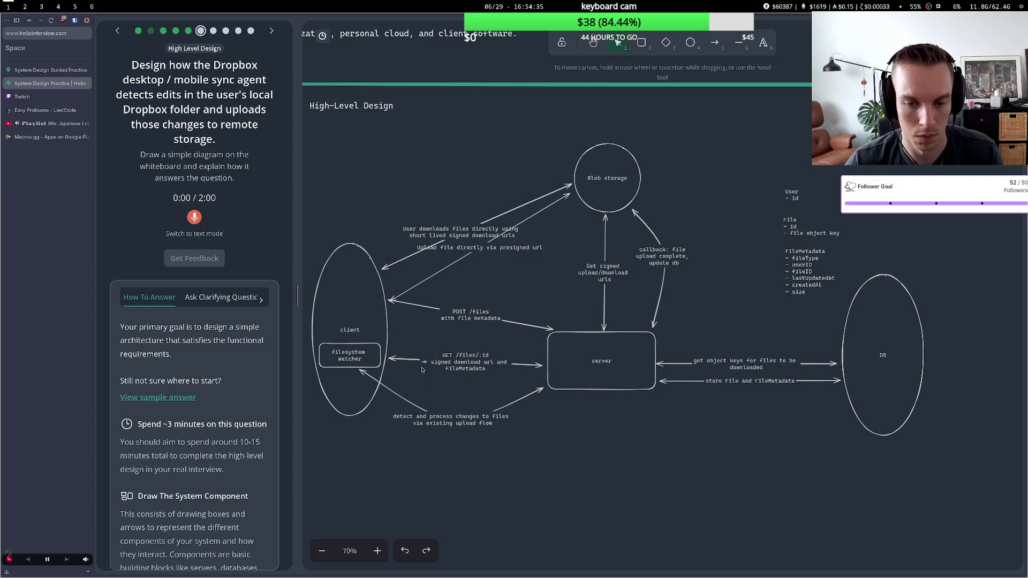
Change the POST /files arrow label to 'POST/PUT /files'
double_click(482, 425)
click(468, 336)
click(461, 313)
double_click(461, 313)
click(466, 311)
text(/PUT)
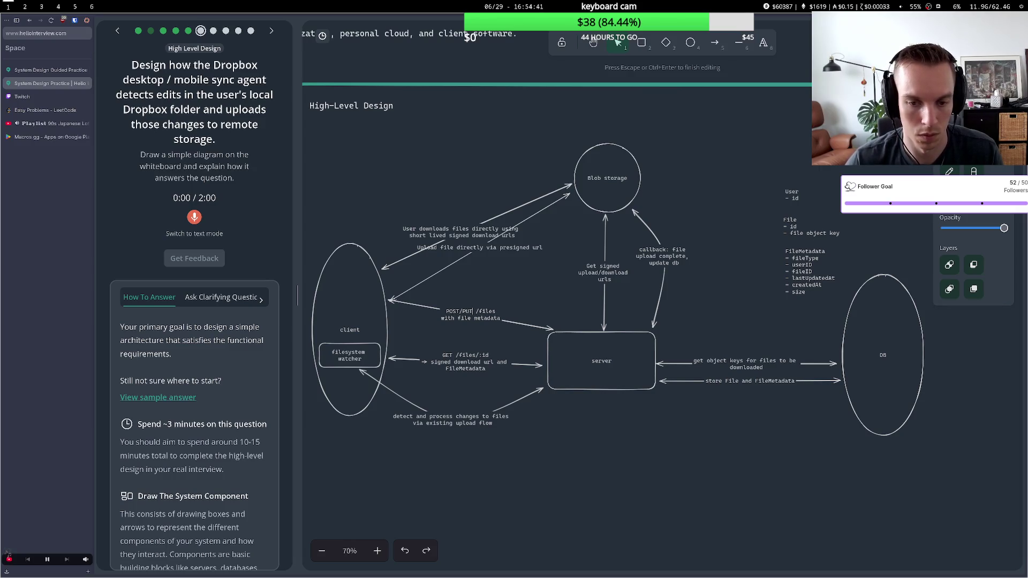
click(476, 424)
Append '(using PUT instead of POST)' to the detect-changes arrow label
double_click(476, 425)
click(495, 423)
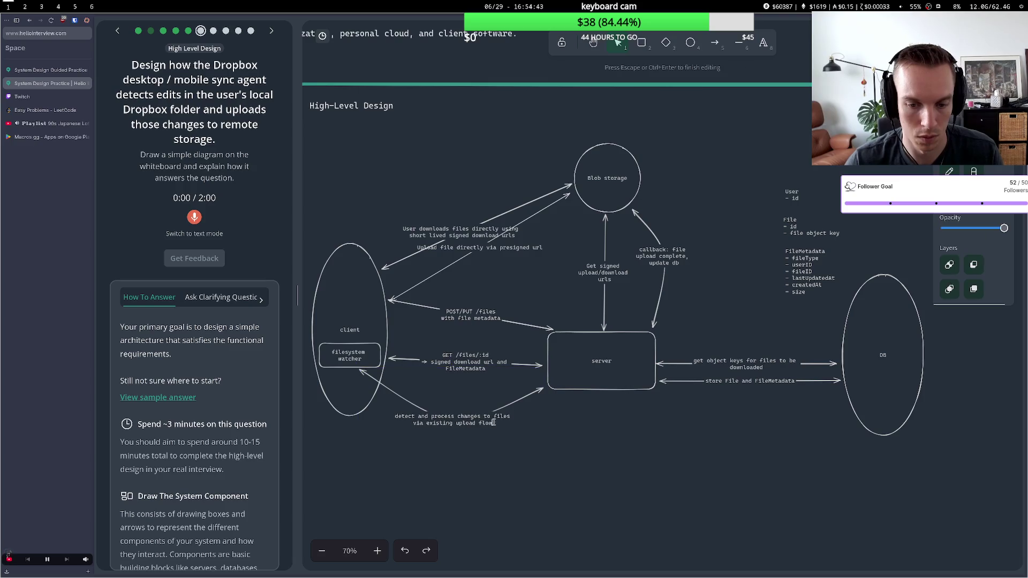
text( (usi)
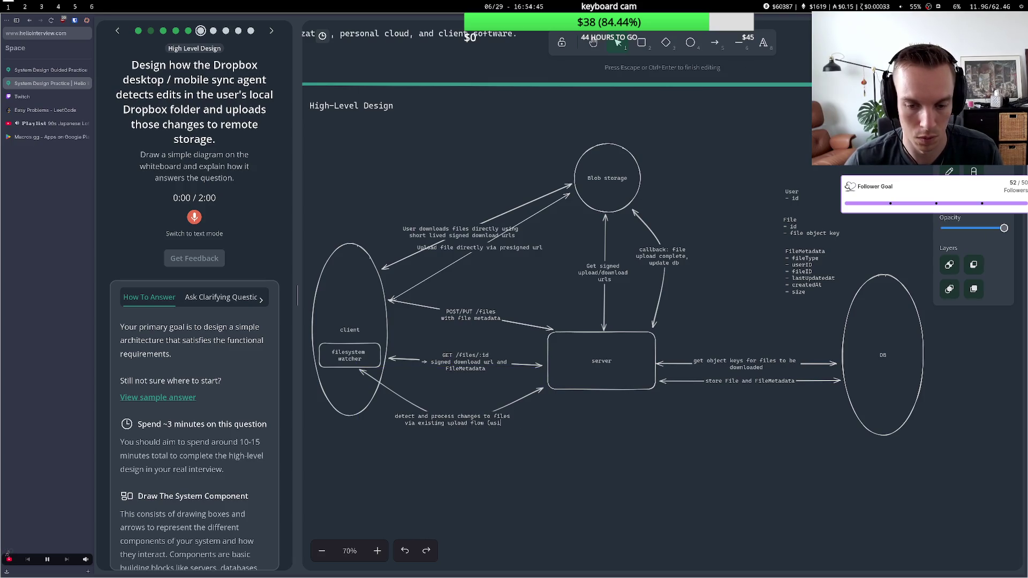
text(ng PUT )
text(instead of )
text(POST)
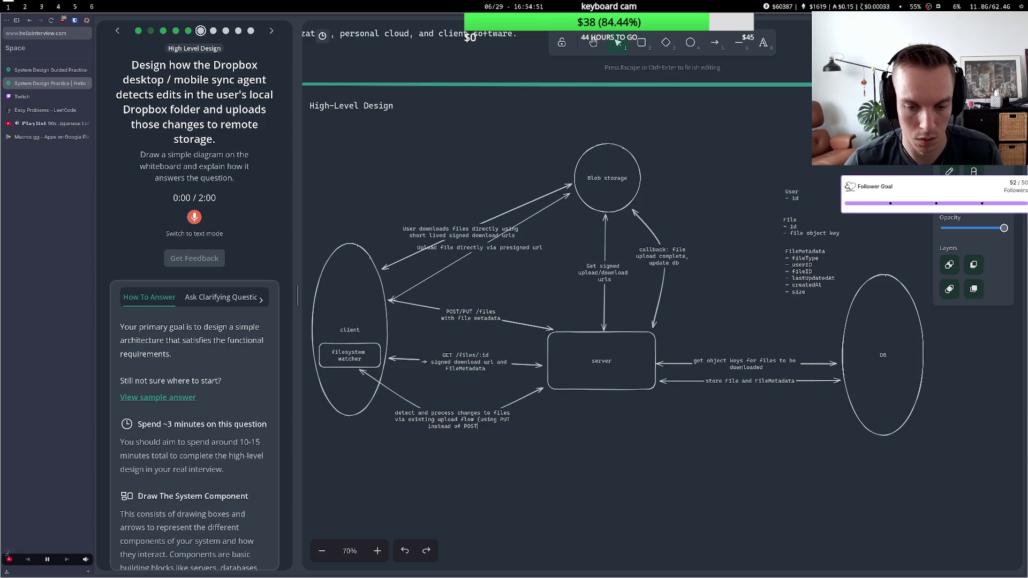
text())
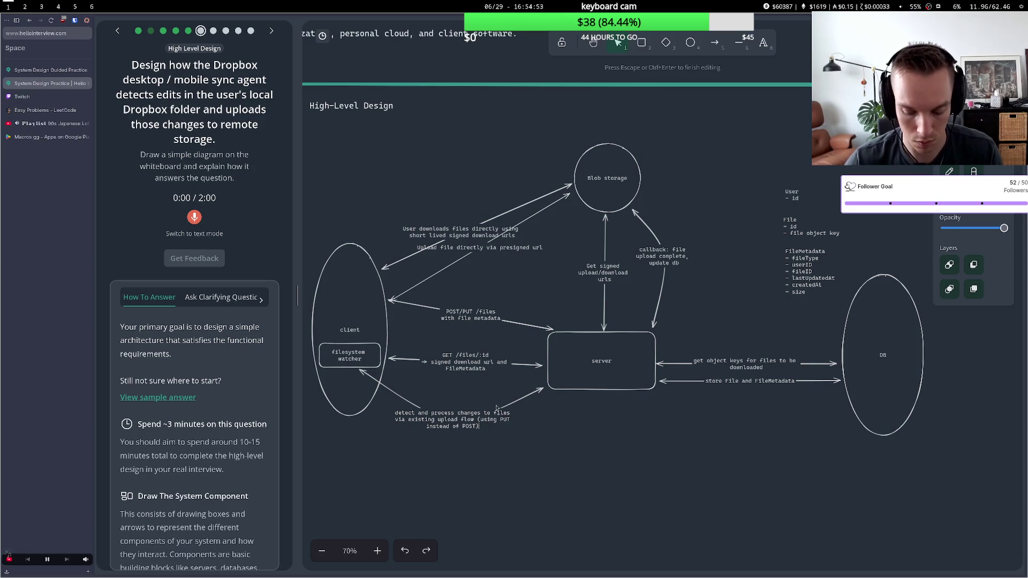
click(560, 415)
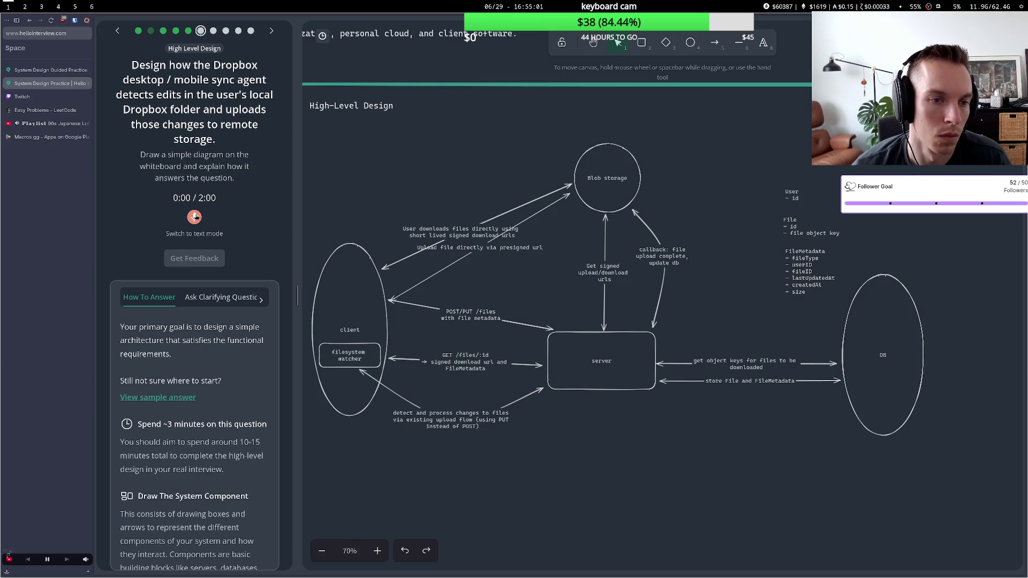
Record the spoken sync-agent design answer, stop it, and request feedback
click(196, 216)
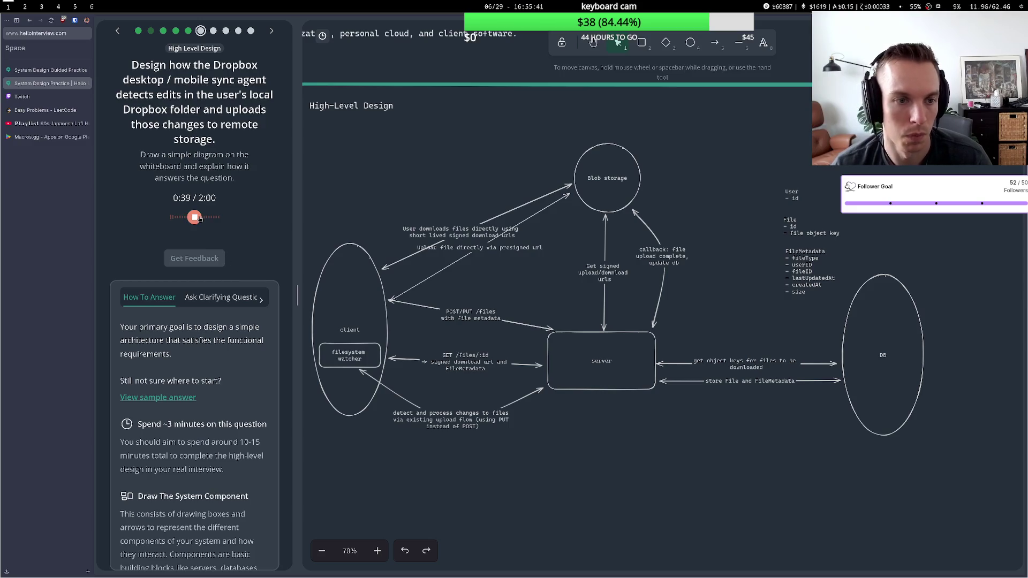
click(194, 217)
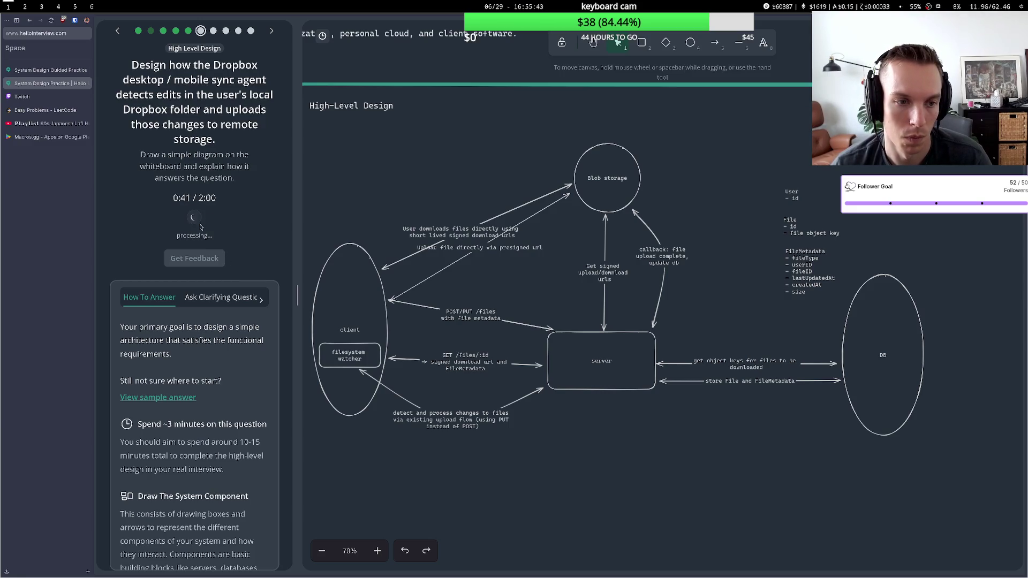
click(195, 396)
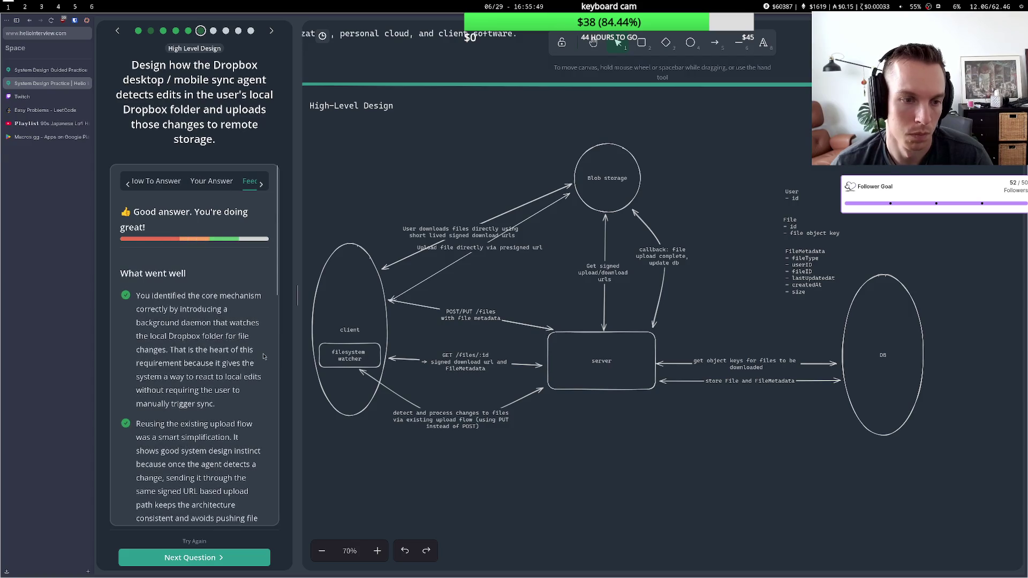
Scroll the feedback down to the 'What needs improvement' and 'Minor suggestions' sections
scroll(191, 381, down, 1)
scroll(191, 381, down, 10)
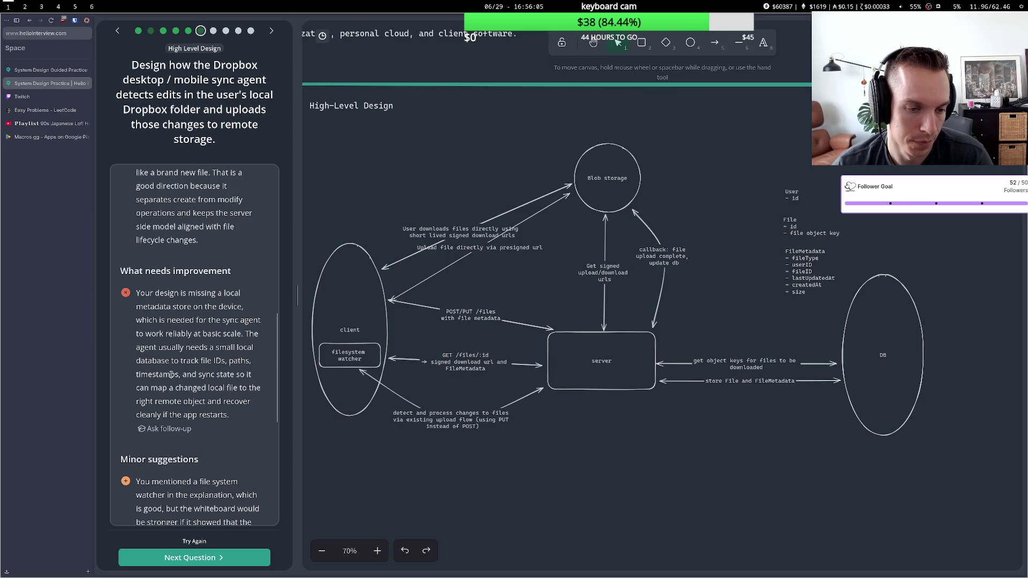
scroll(169, 370, down, 2)
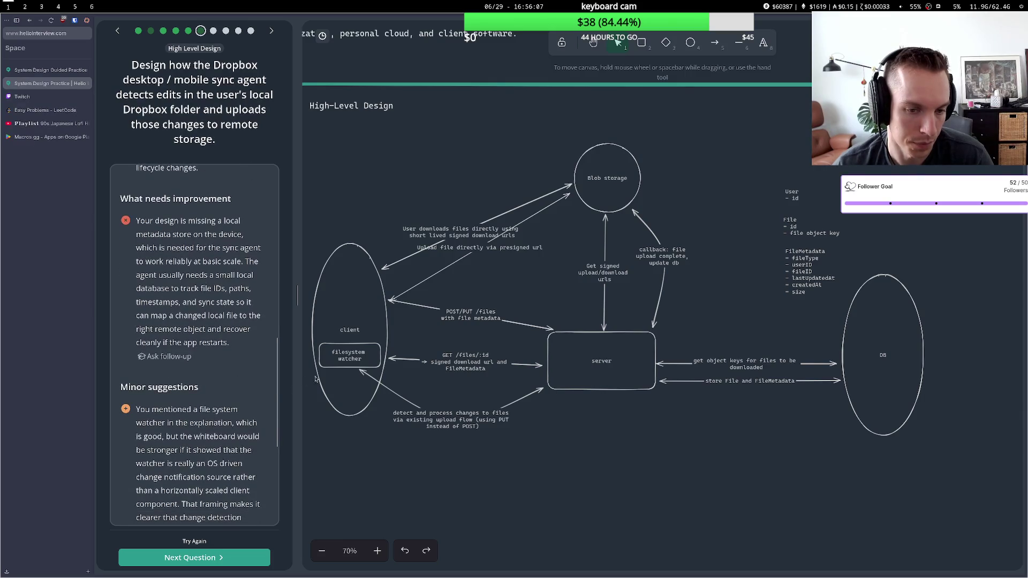
Draw a small circle inside the client oval
click(350, 389)
double_click(343, 389)
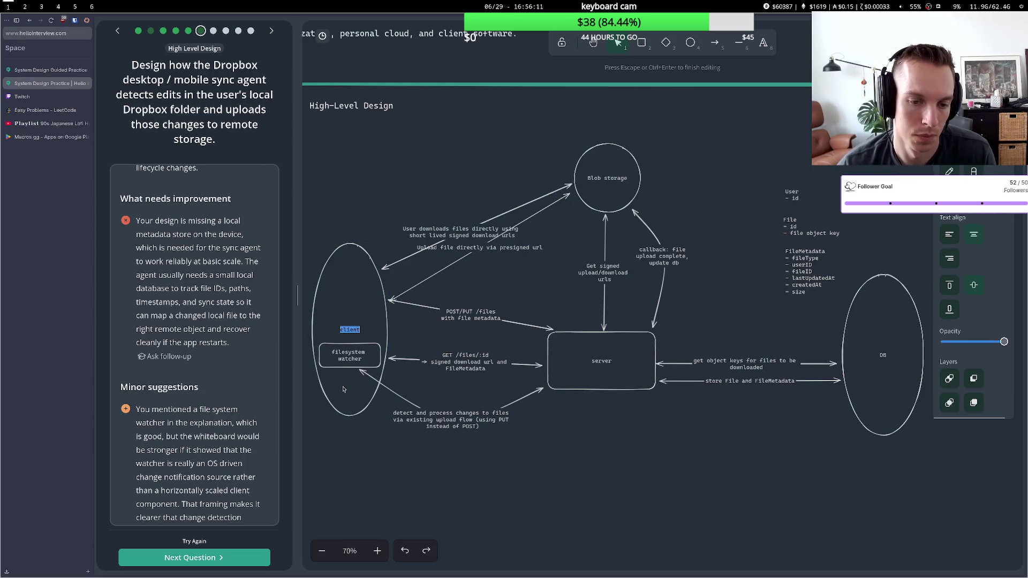
key(Escape)
key(4)
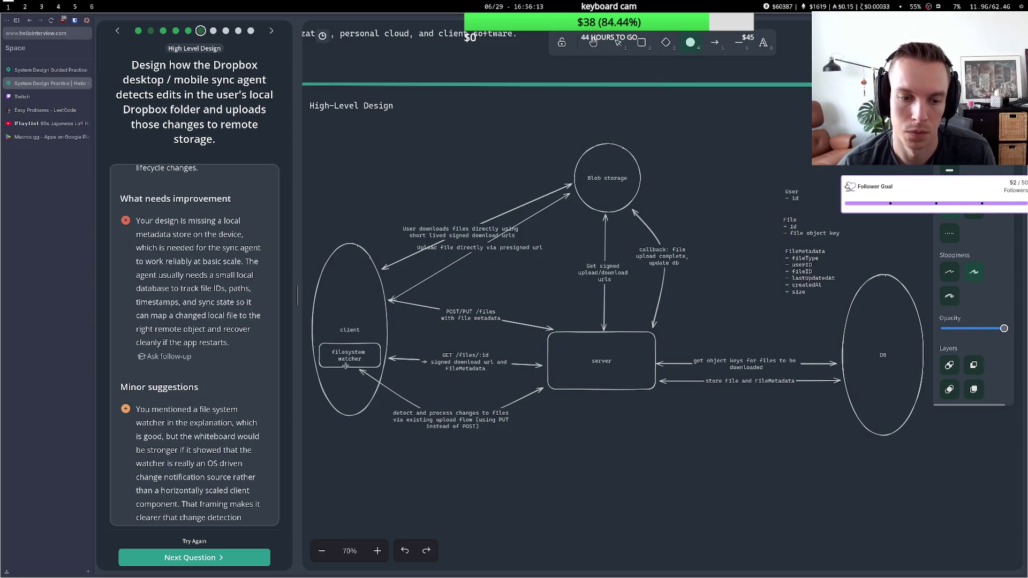
mouse_move(334, 377)
mouse_down()
mouse_move(367, 407)
mouse_move(350, 392)
mouse_up()
double_click(348, 388)
key(Escape)
key(Return)
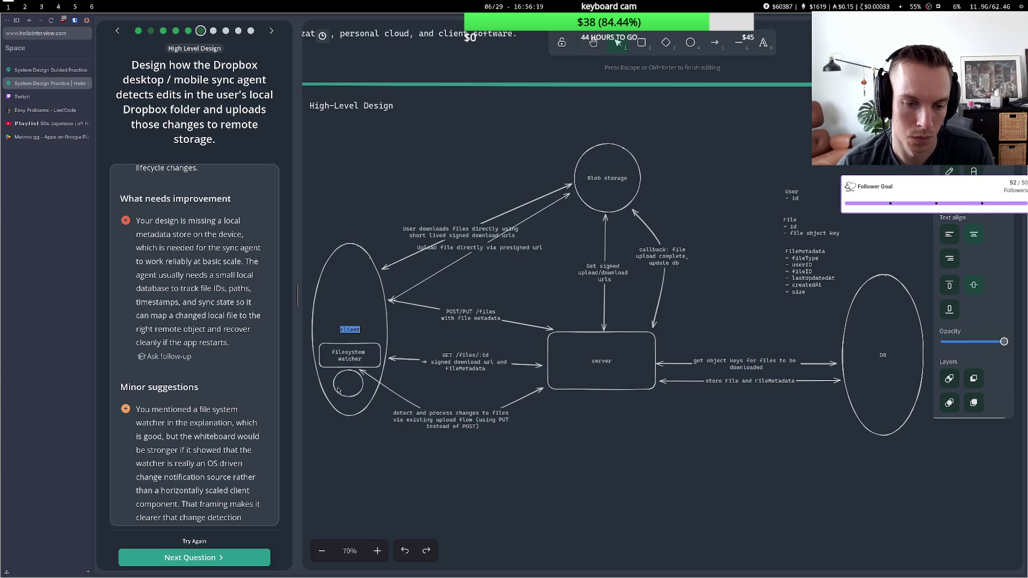
Name the circle 'fs metadata db' and move it to the top of the client oval
double_click(337, 390)
text(Ld)
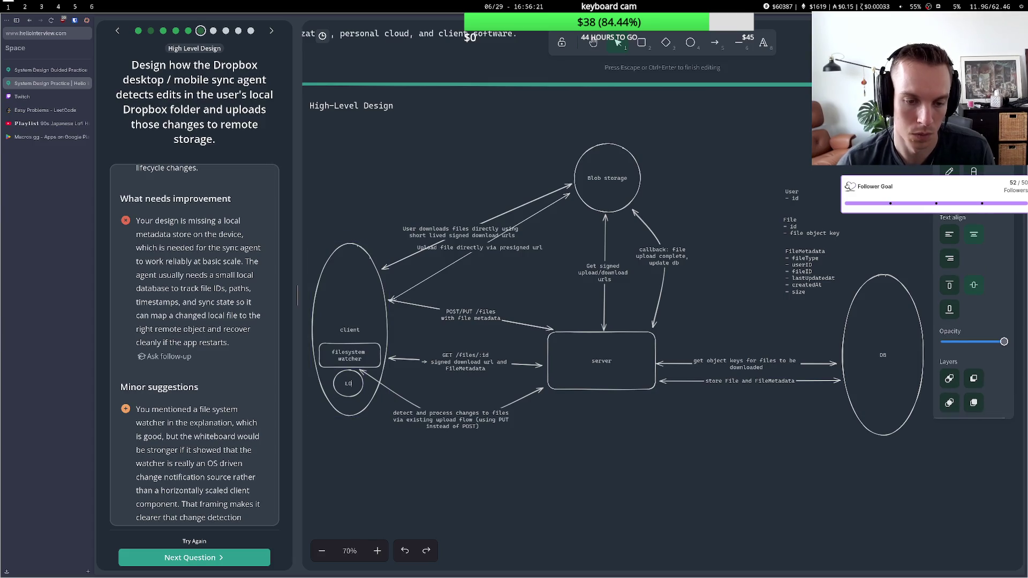
key(BackSpace)
text(s ma)
key(BackSpace)
text(etadata db)
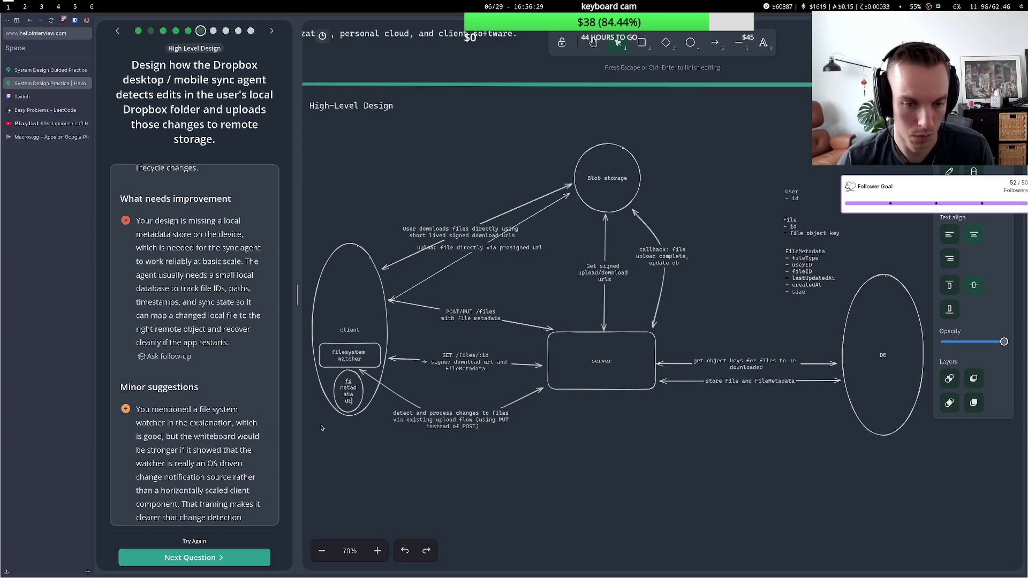
key(Escape)
mouse_move(356, 402)
mouse_down()
mouse_move(370, 452)
mouse_move(390, 471)
mouse_move(397, 458)
mouse_move(358, 389)
mouse_move(358, 304)
mouse_up()
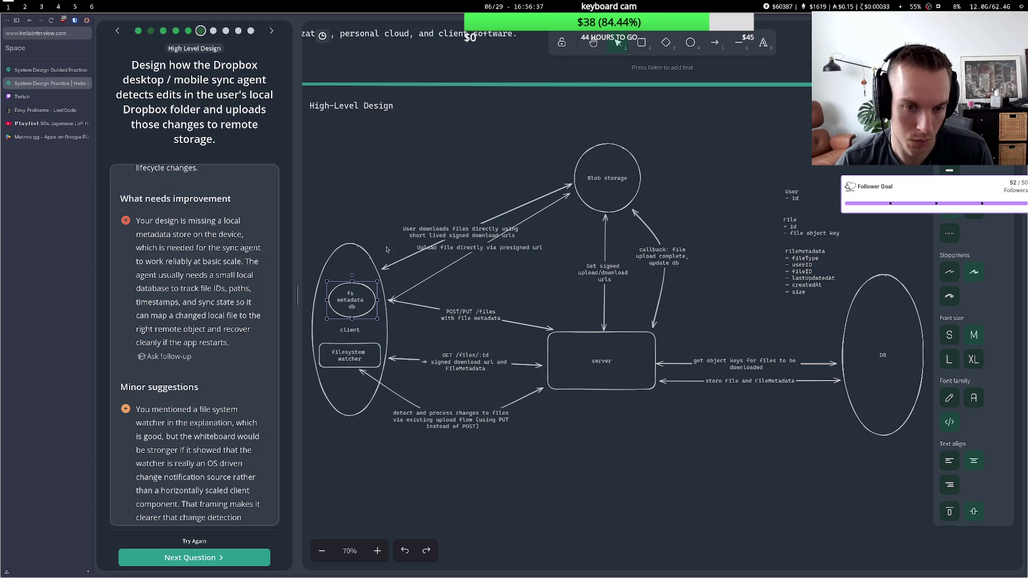
click(393, 217)
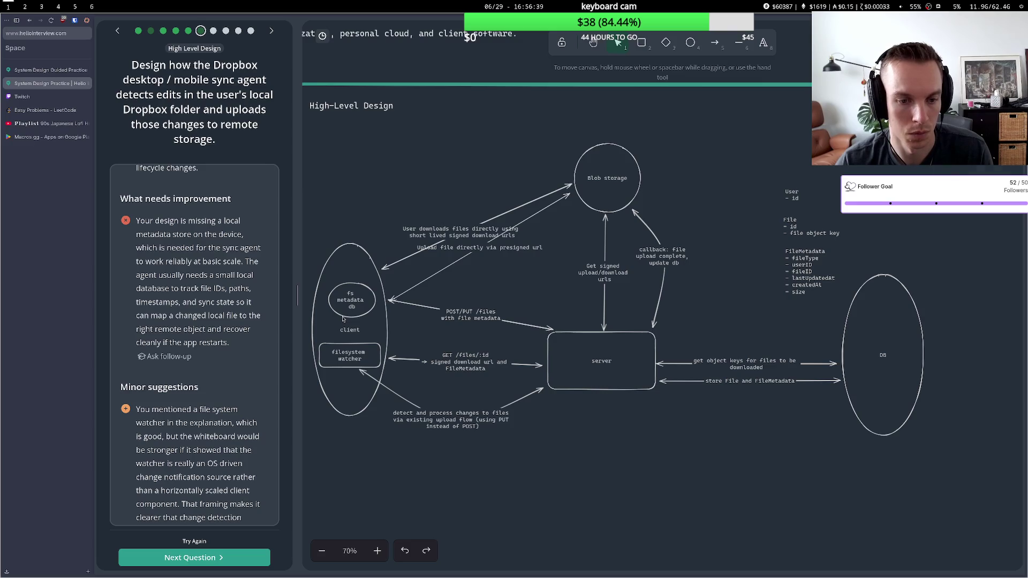
Draw a two-way arrow between fs metadata db and the filesystem watcher box
click(343, 318)
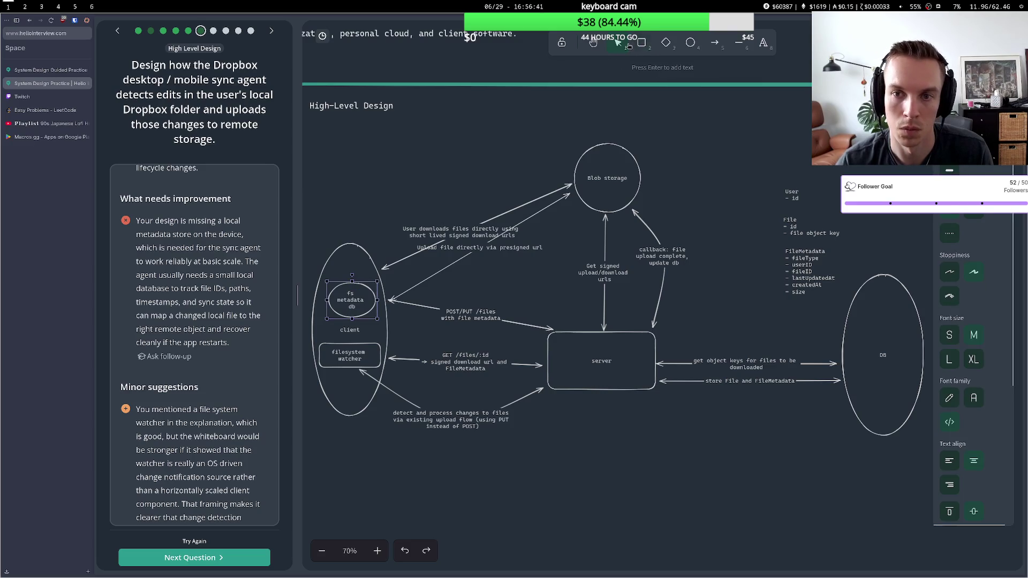
click(714, 42)
click(339, 318)
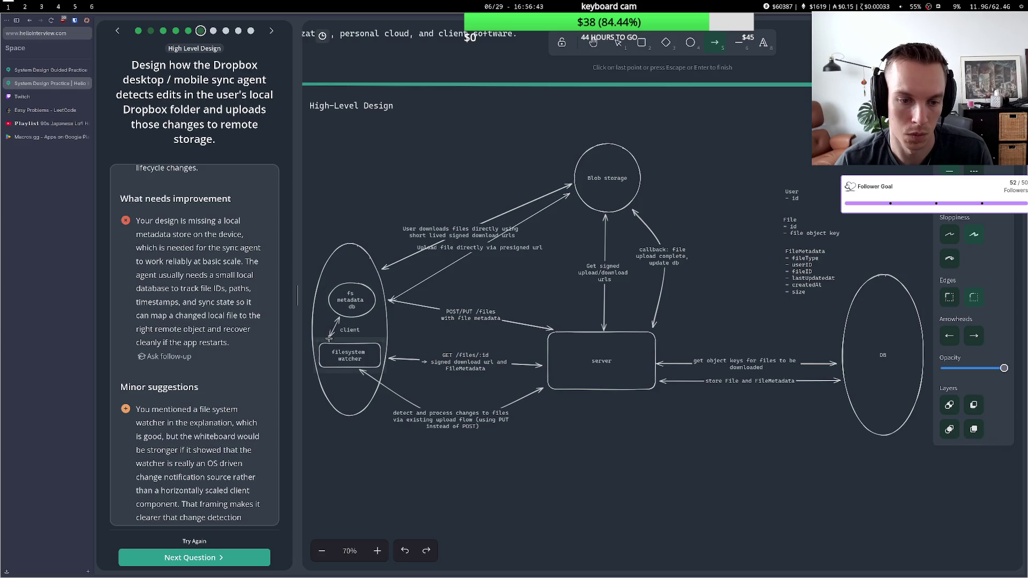
click(328, 337)
click(342, 310)
click(330, 318)
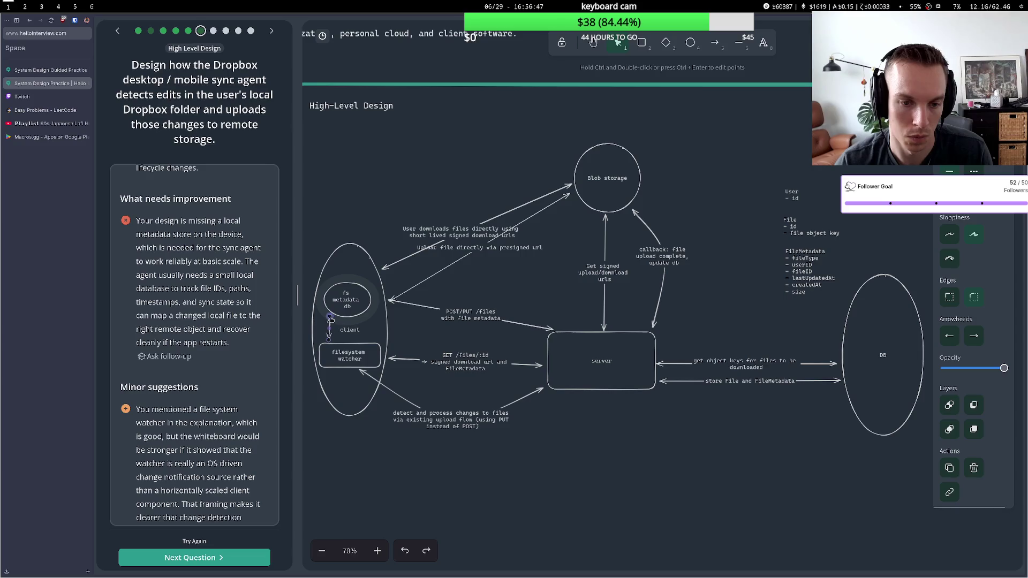
click(379, 209)
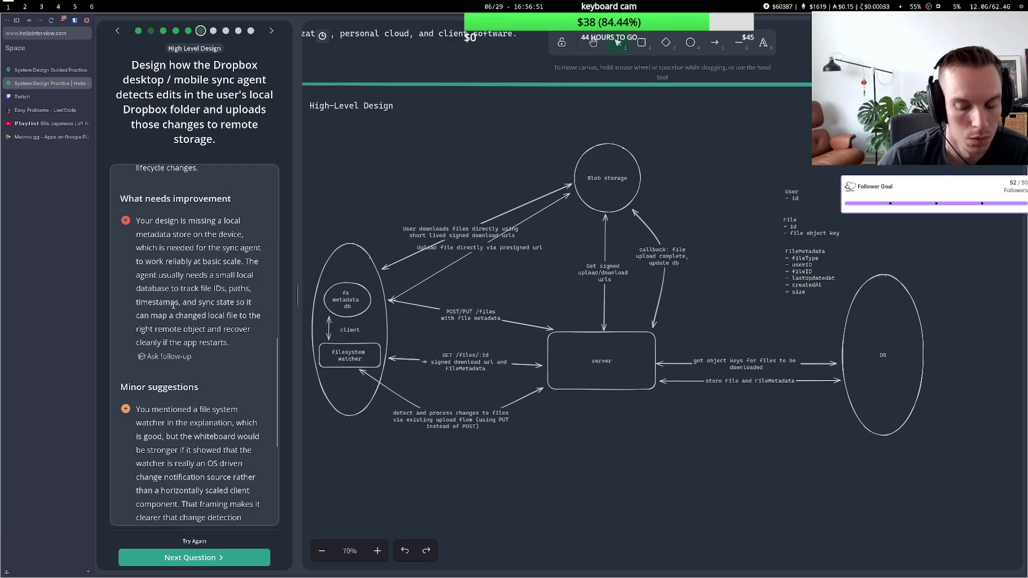
scroll(173, 304, up, 5)
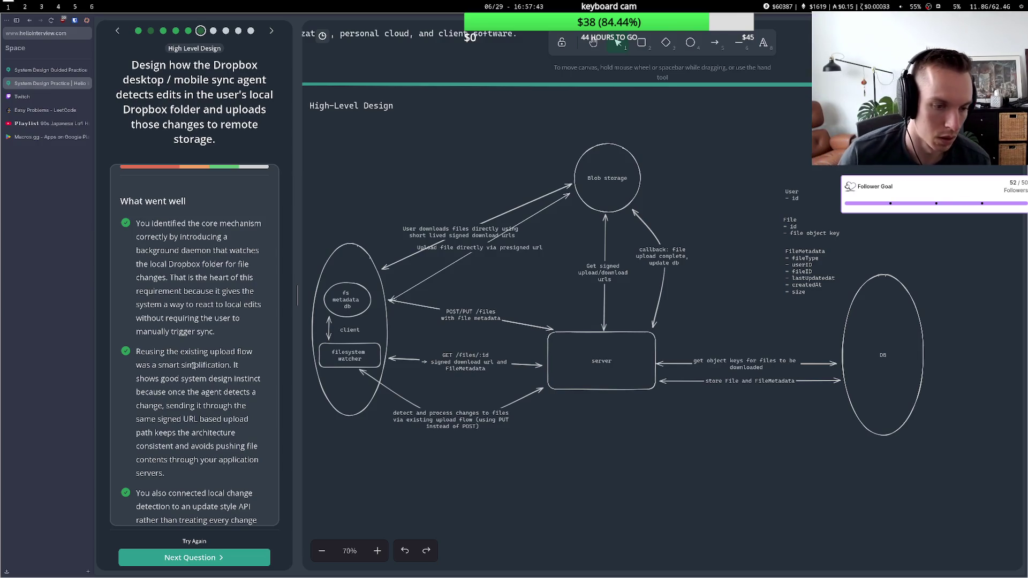
scroll(194, 366, down, 5)
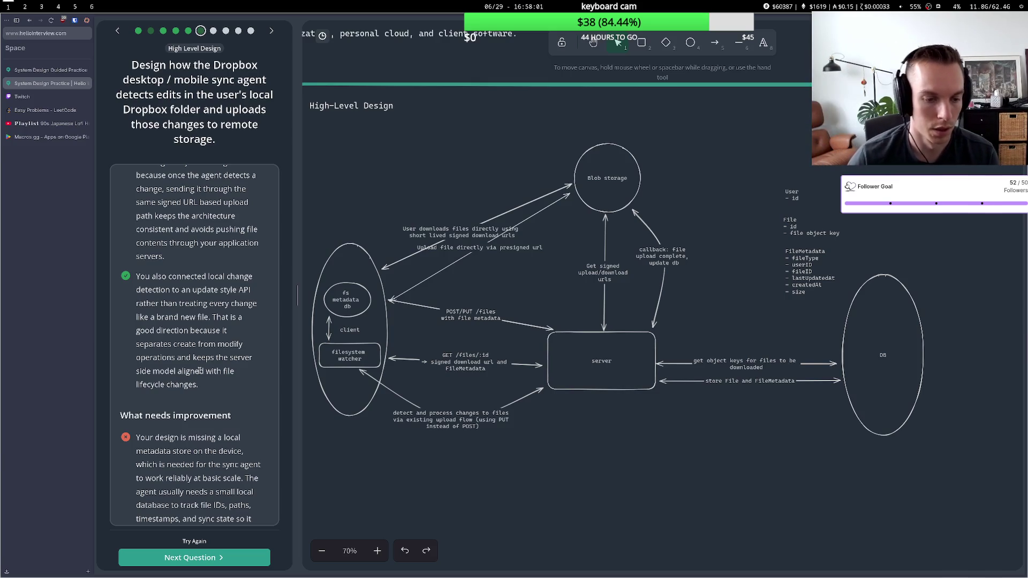
scroll(188, 367, down, 3)
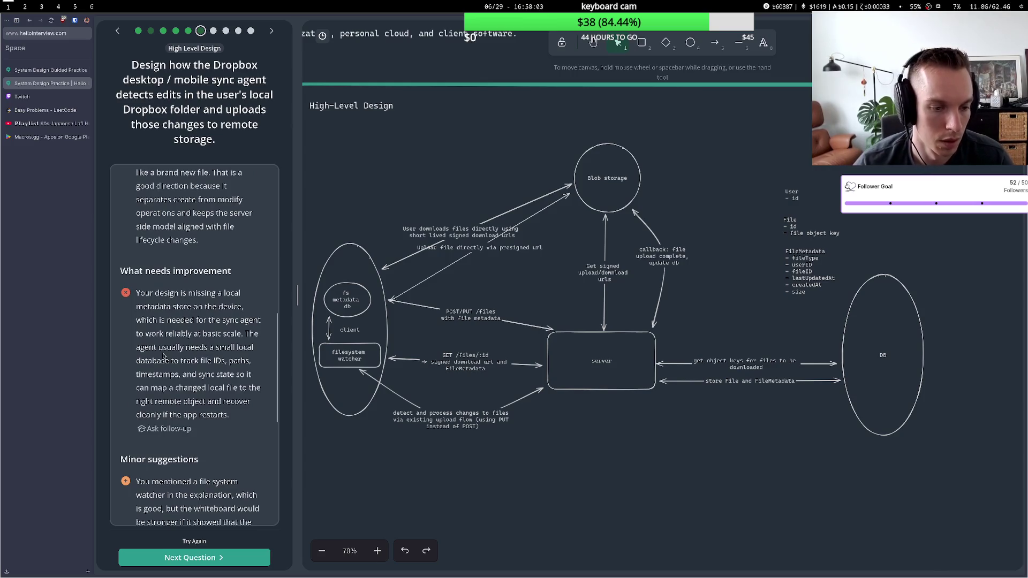
mouse_move(183, 306)
mouse_down()
mouse_move(190, 320)
mouse_move(172, 321)
mouse_up()
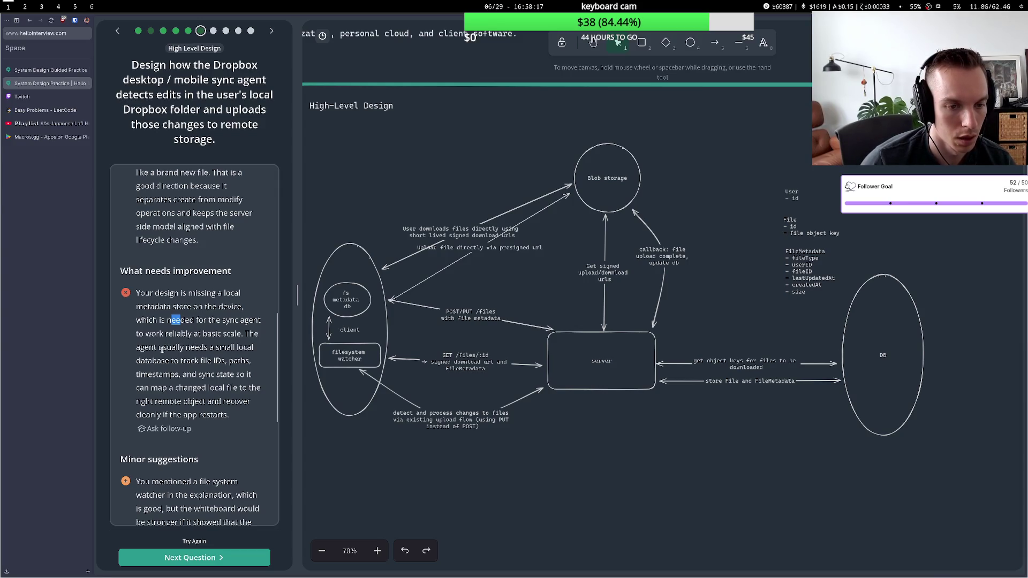
triple_click(150, 347)
click(149, 348)
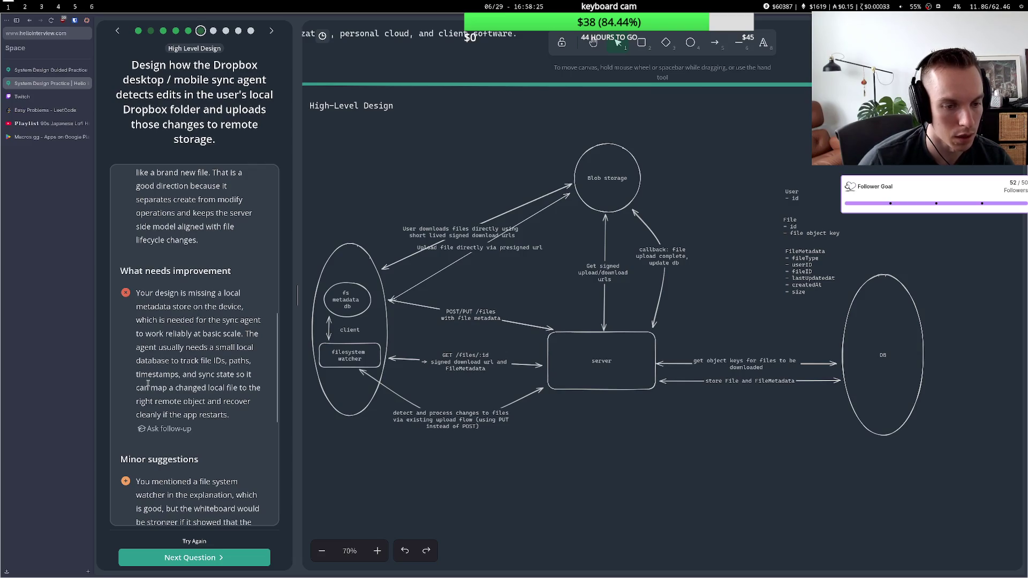
drag(150, 386, 194, 383)
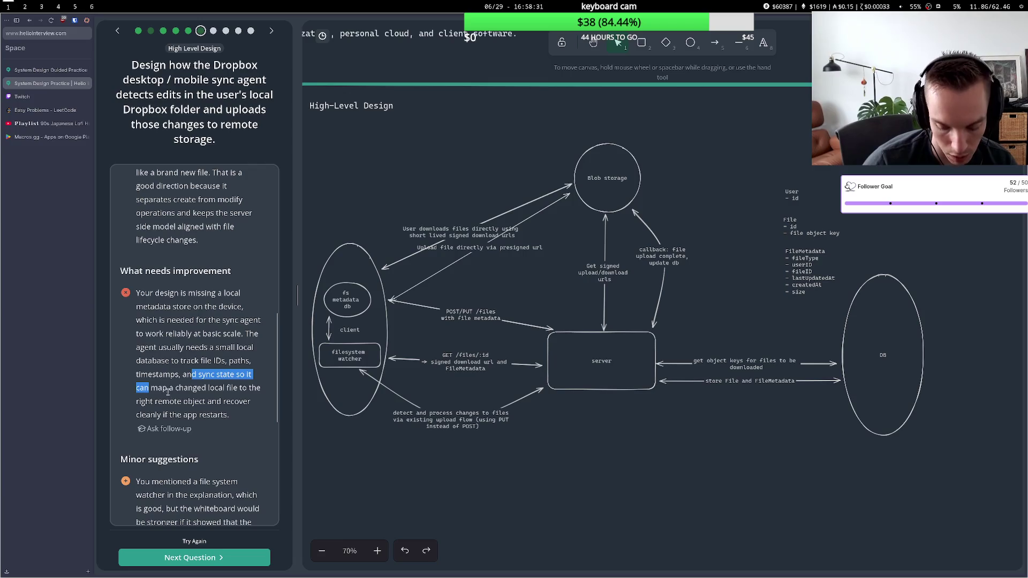
scroll(168, 389, down, 1)
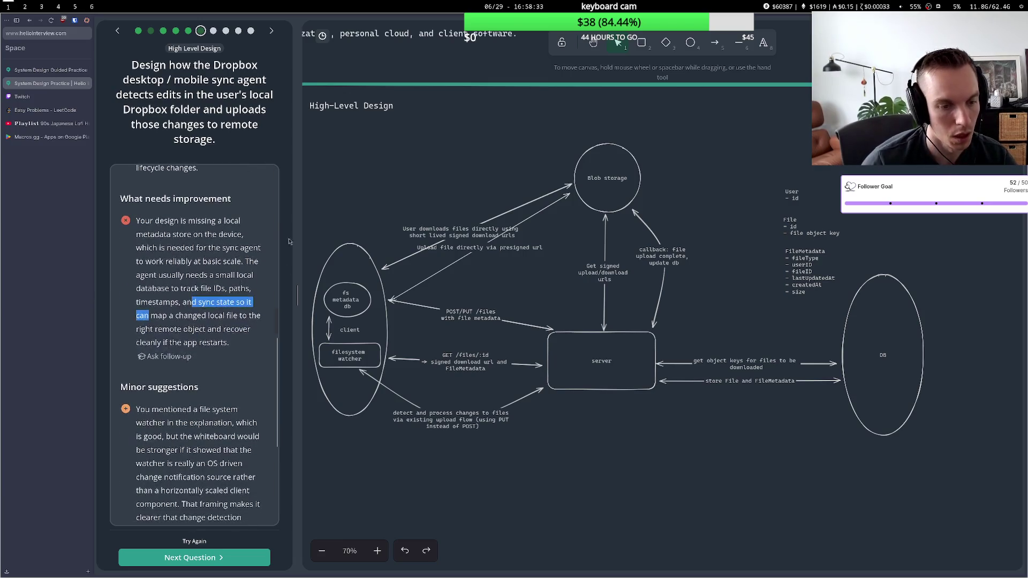
Start the 90s Japanese lofi playlist, return to the practice tab, then switch to the streaming workspace
click(36, 126)
key(k)
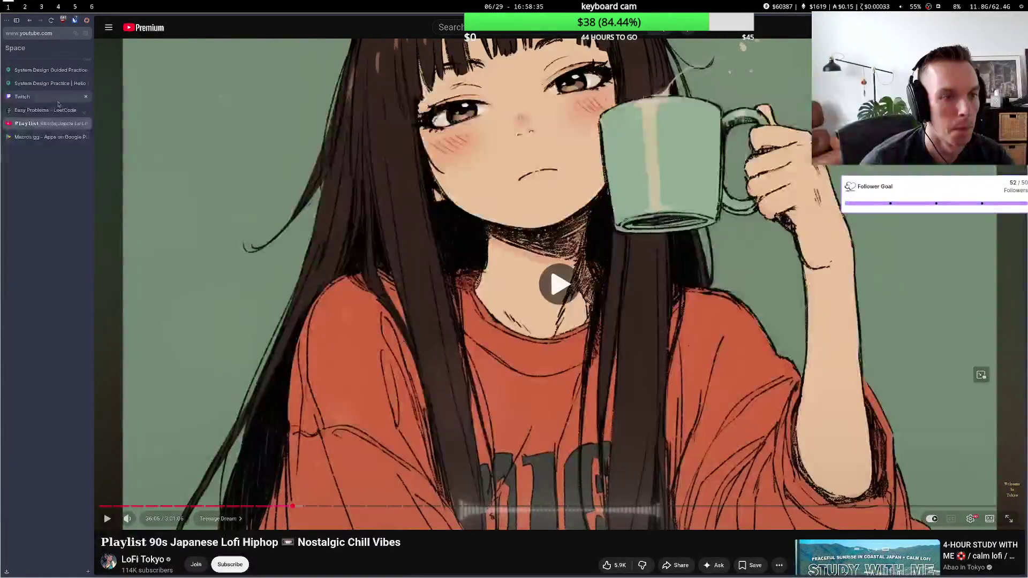
click(48, 83)
scroll(217, 240, down, 3)
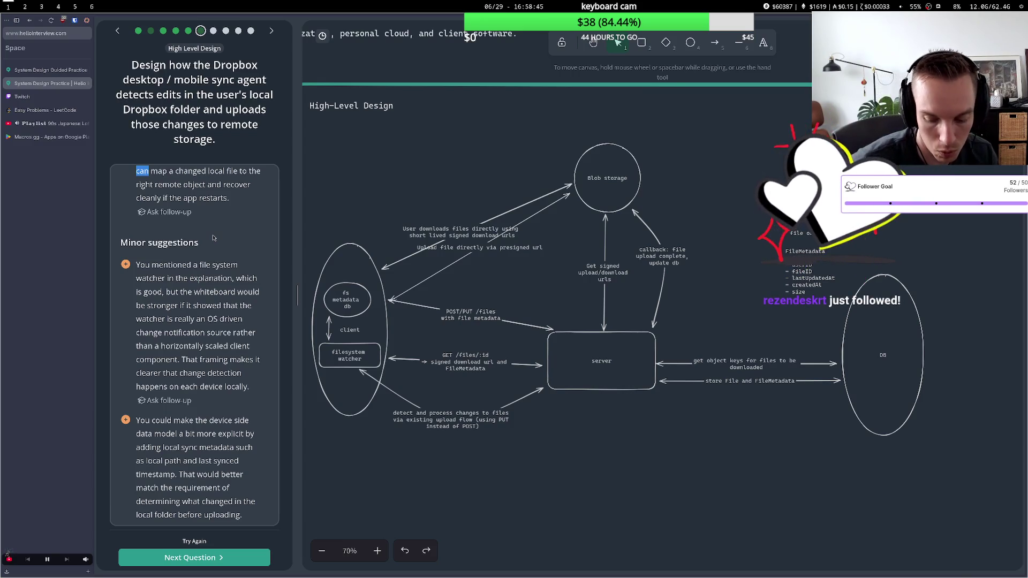
key(super+5)
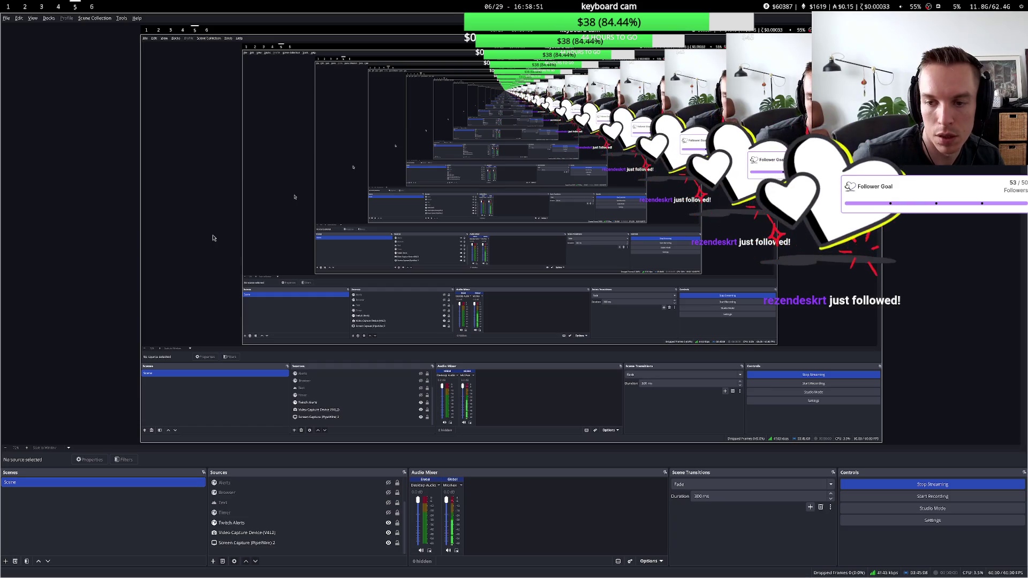
key(super+1)
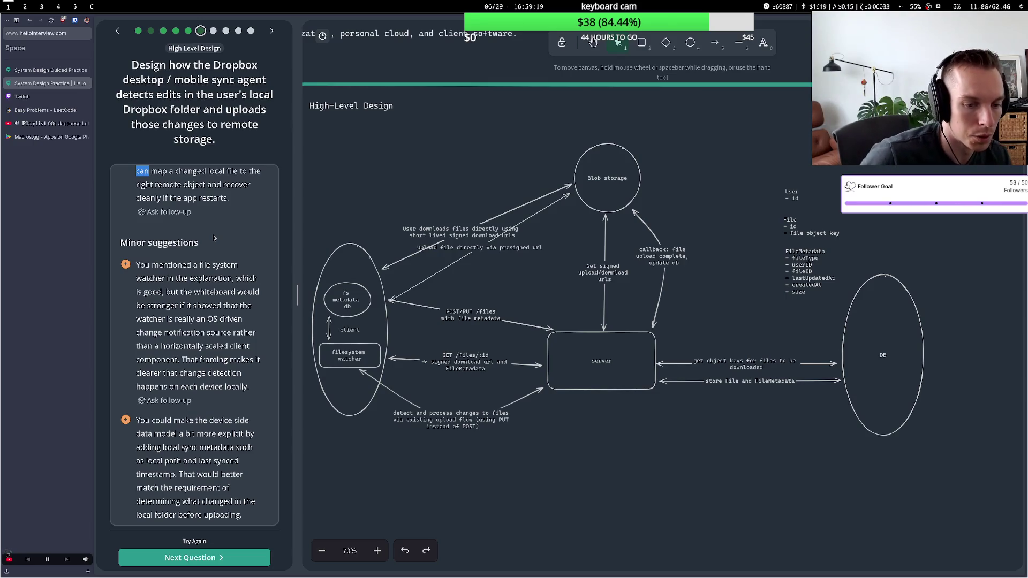
Scroll through the Minor suggestions and advance to the cloud-changes sync question
scroll(213, 238, down, 2)
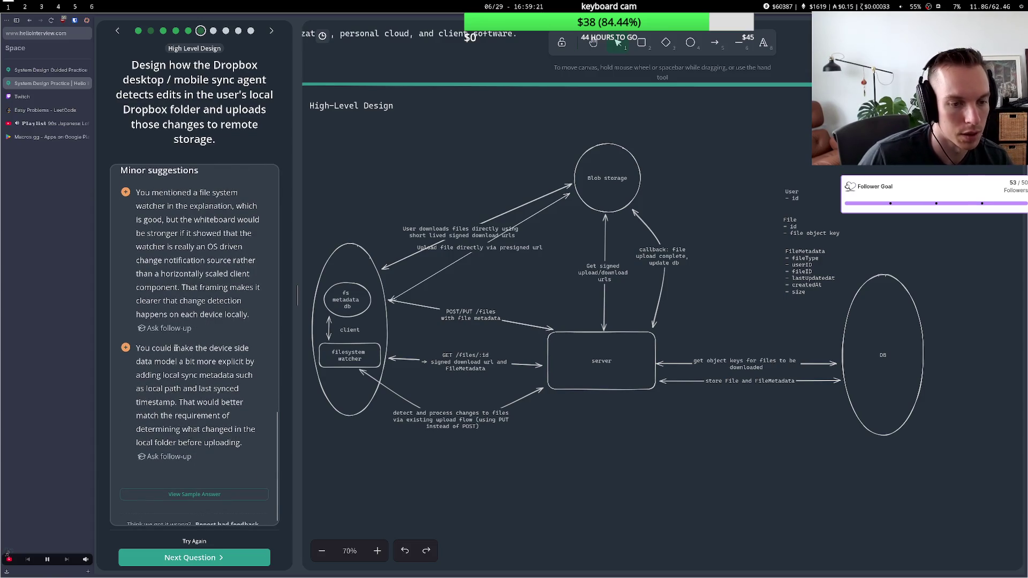
drag(163, 362, 221, 375)
click(191, 363)
click(210, 376)
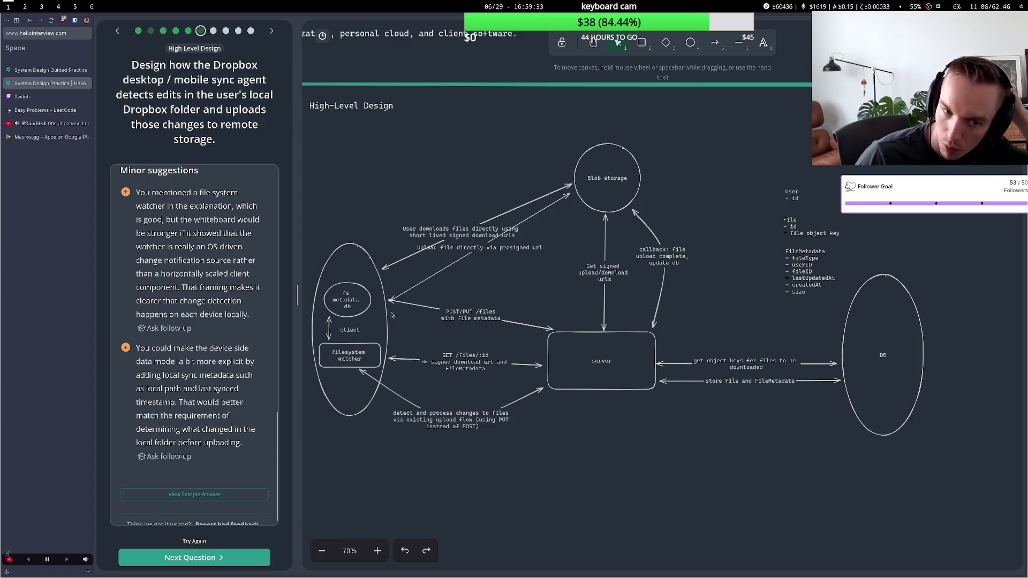
scroll(230, 455, down, 1)
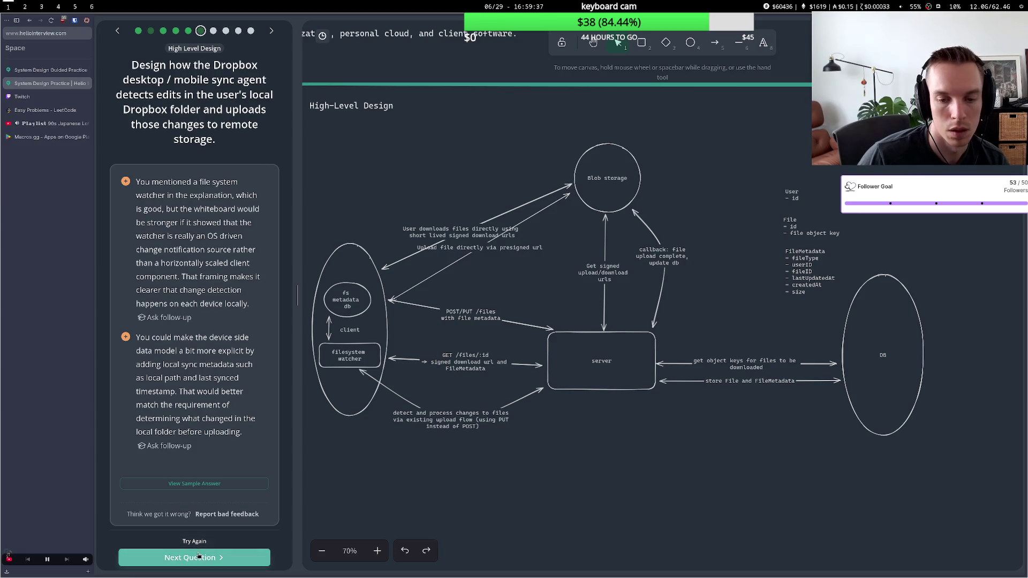
click(198, 556)
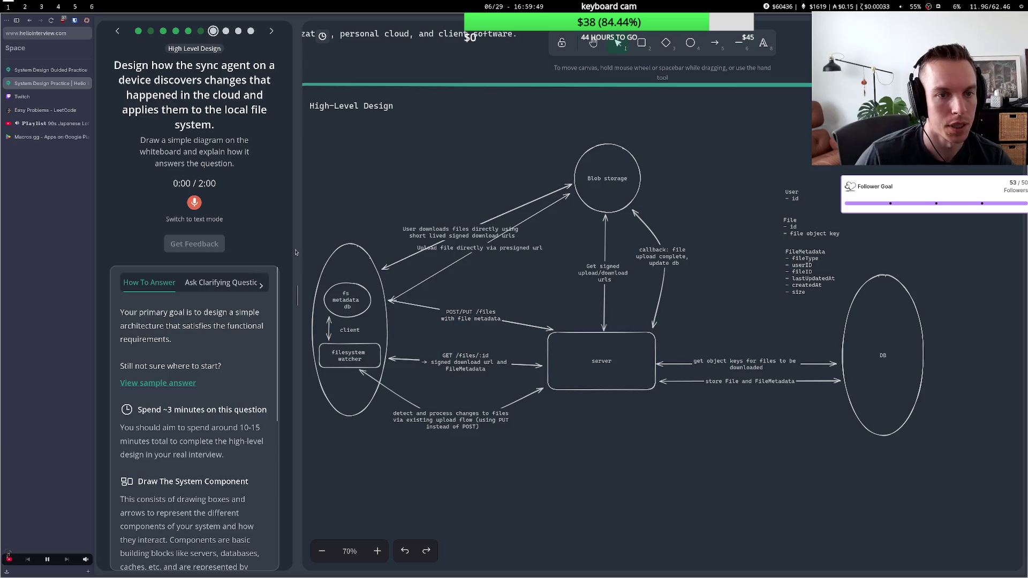
Rename the client's filesystem watcher box to 'sync agent'
double_click(348, 351)
text(sync agen)
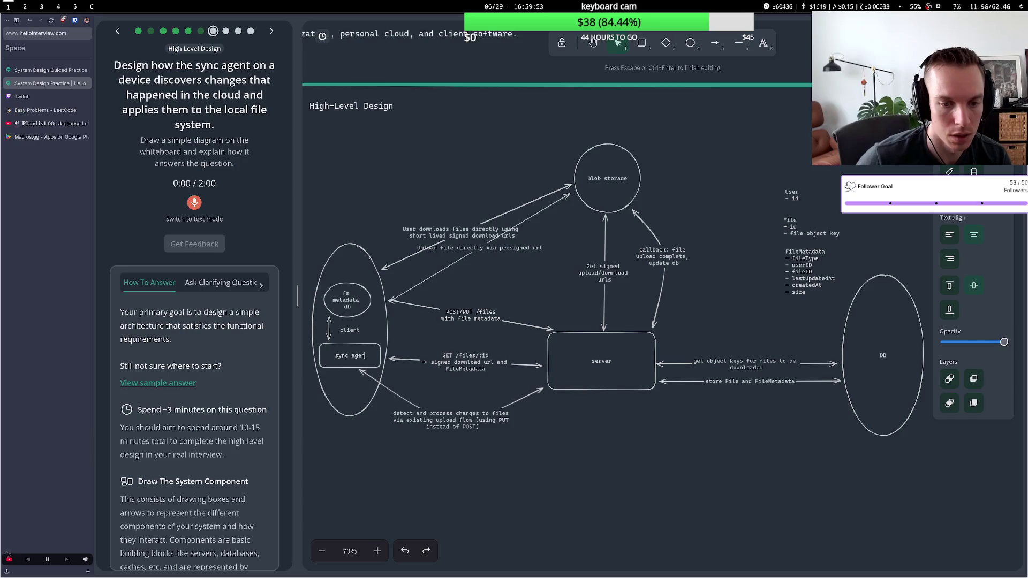
text(t)
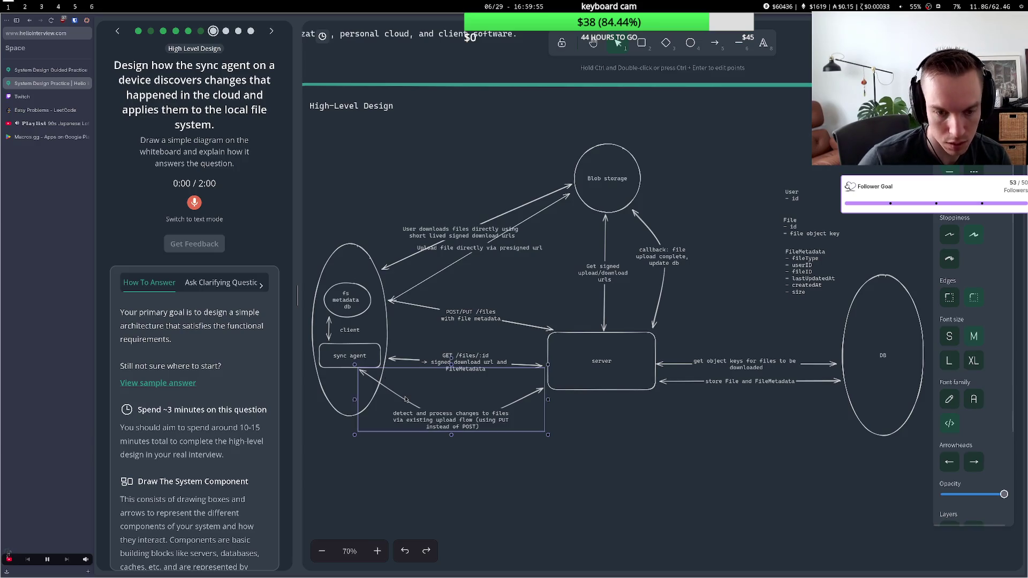
click(338, 342)
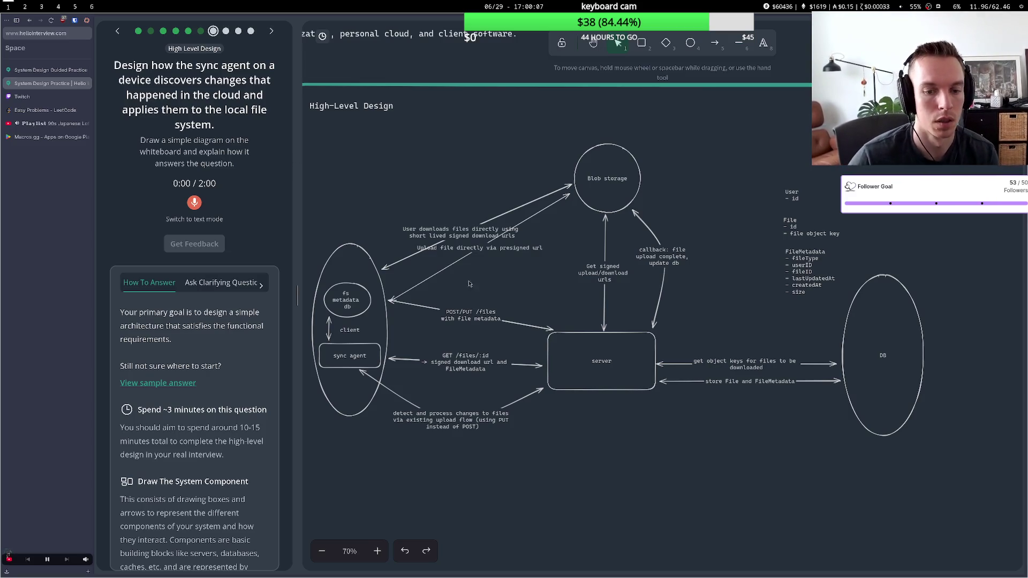
Move the GET /files/:id arrow and its label higher up
click(452, 421)
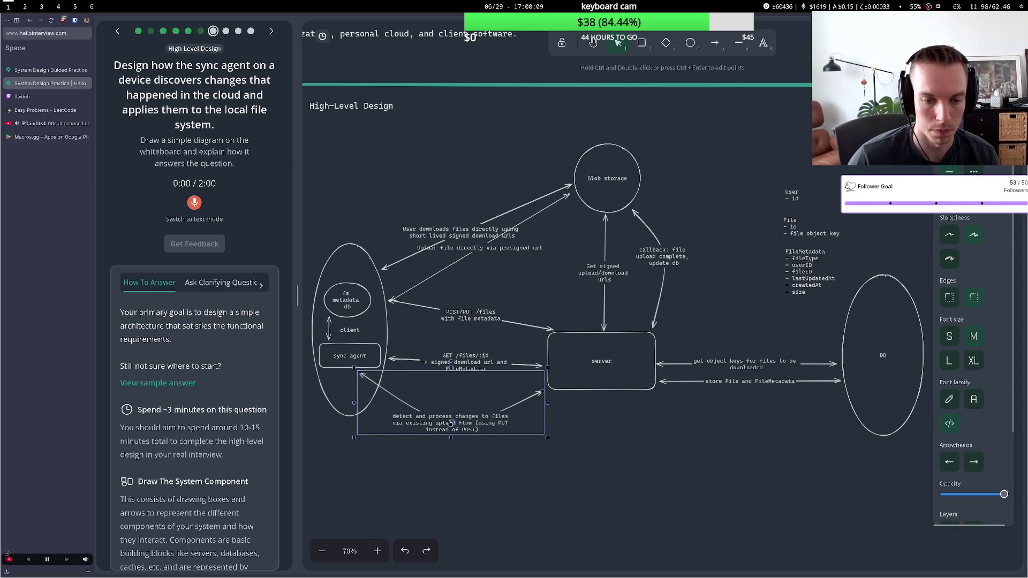
drag(418, 415, 418, 414)
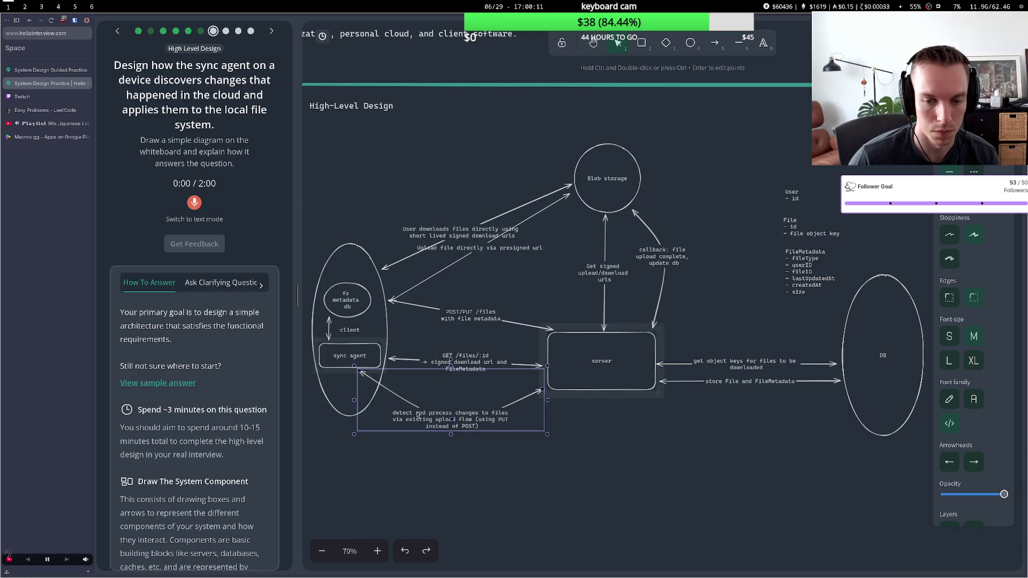
click(412, 374)
drag(450, 364, 451, 339)
key(Escape)
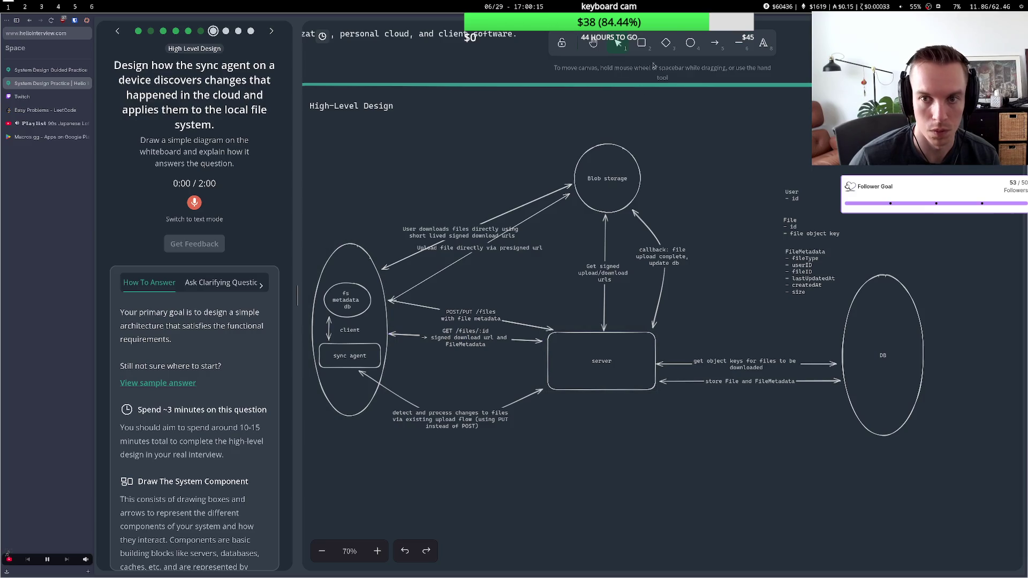
click(711, 45)
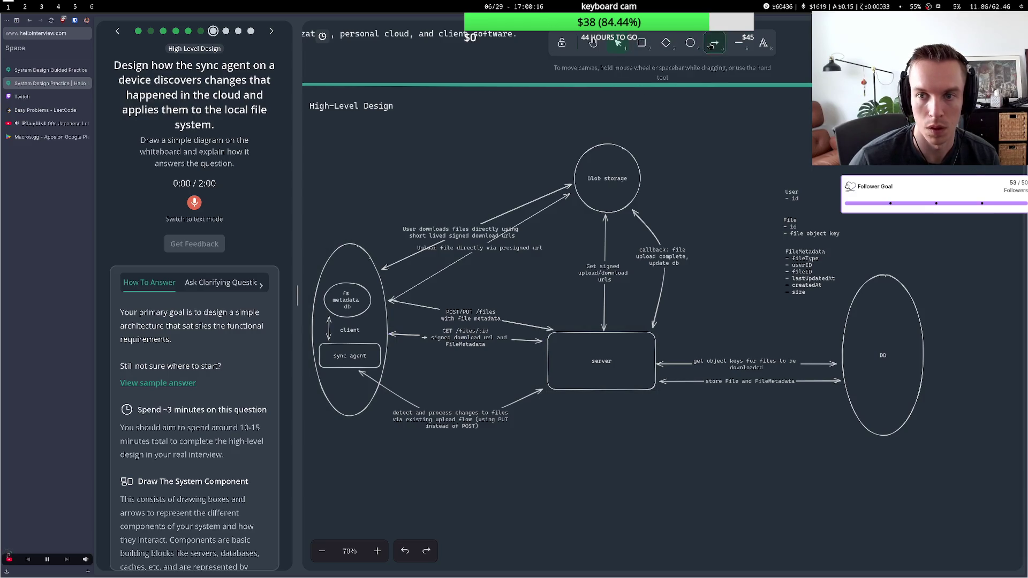
Draw an arrow from sync agent to the server labelled 'GET /sync'
click(381, 357)
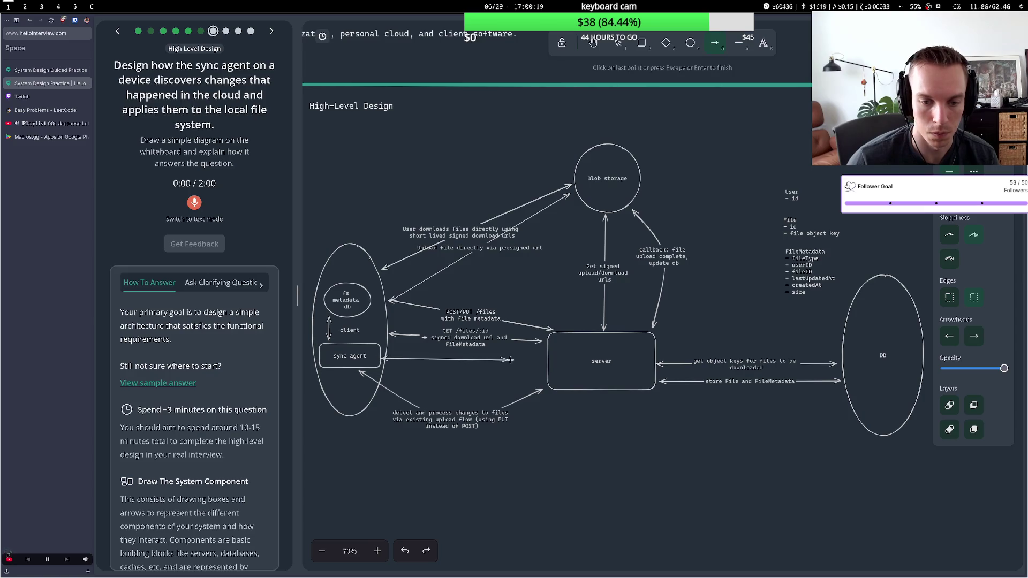
click(542, 366)
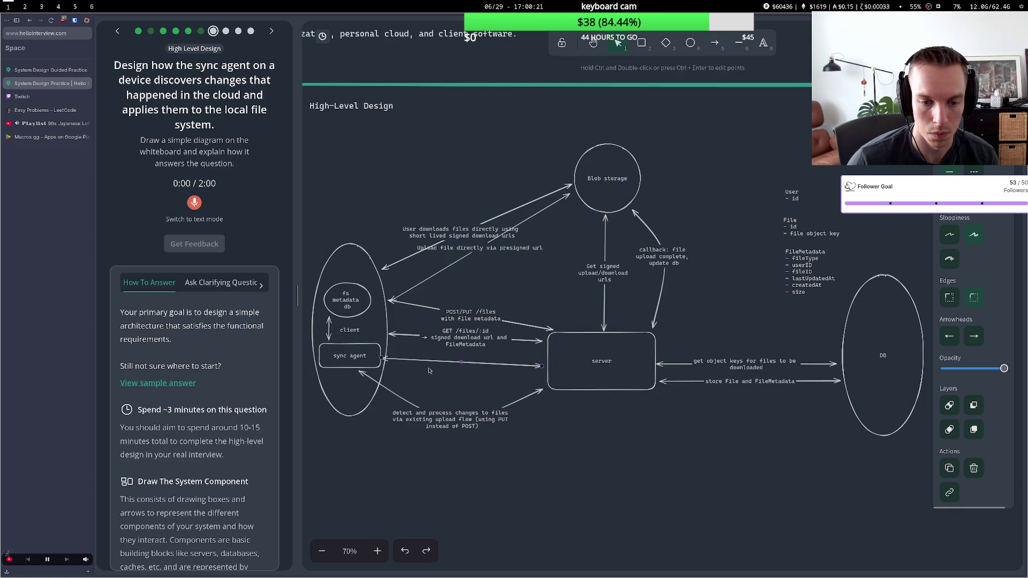
double_click(456, 364)
text(g)
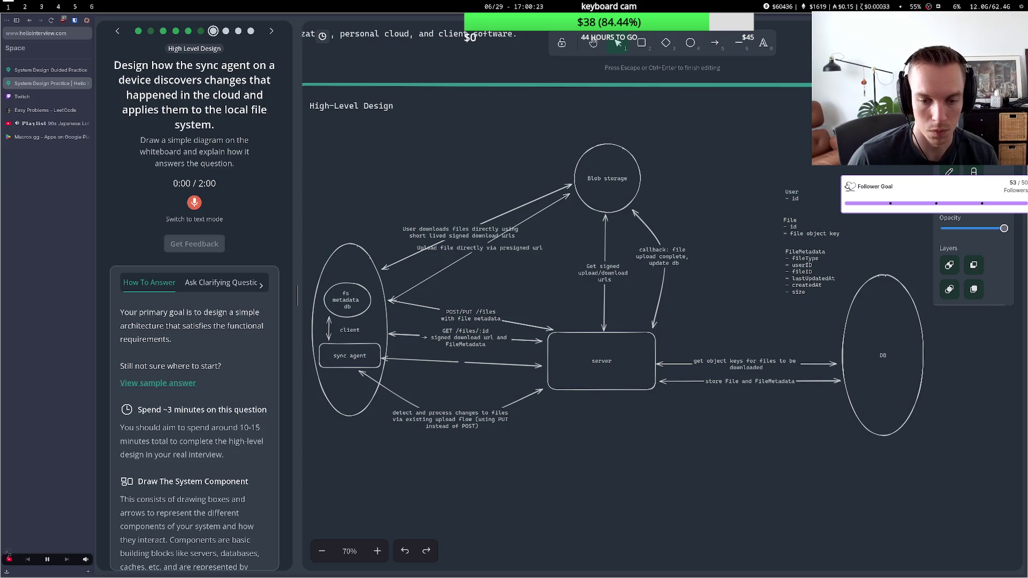
key(BackSpace)
text(GET /son)
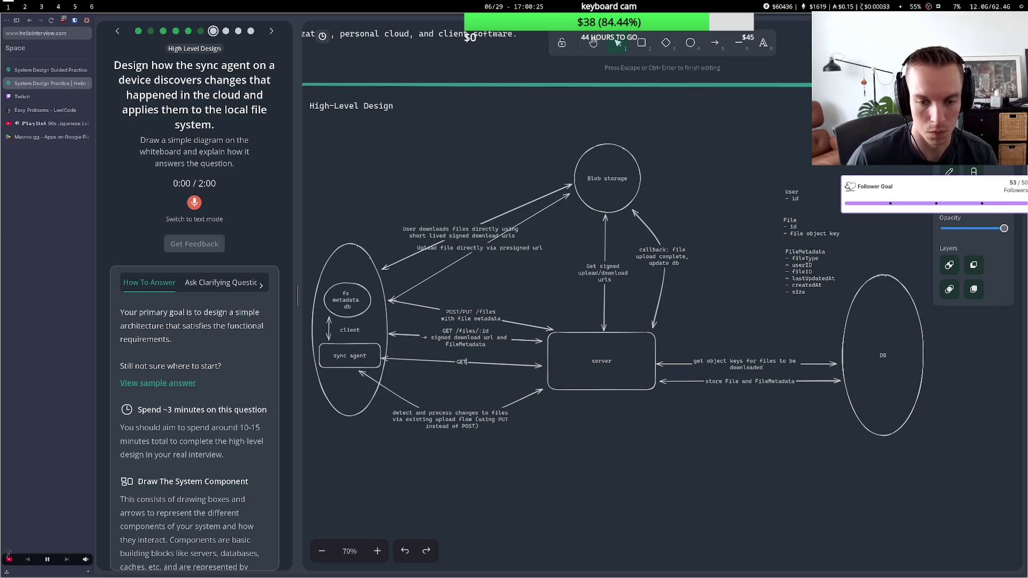
key(BackSpace)
key(BackSpace)
text(ync)
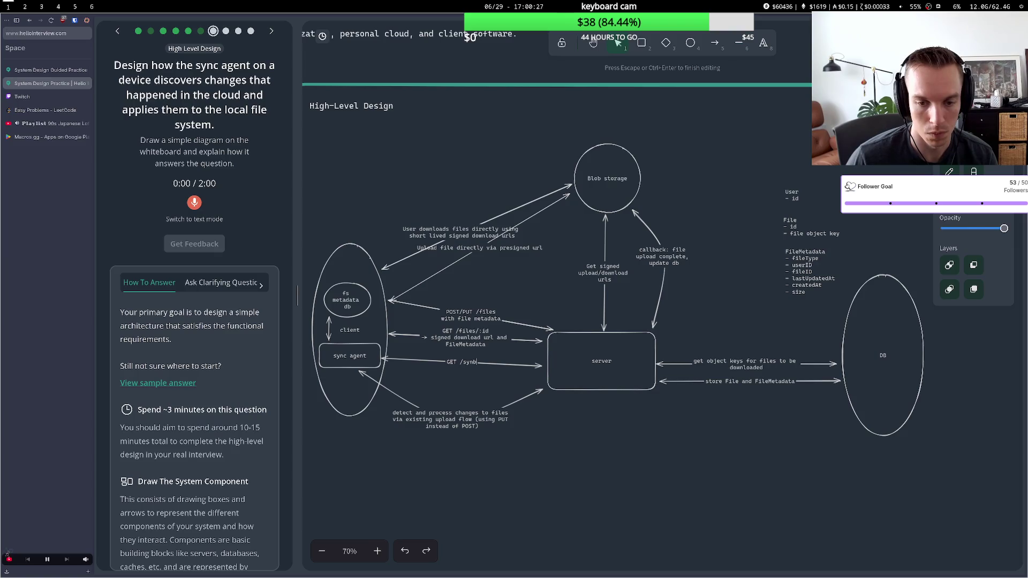
key(Escape)
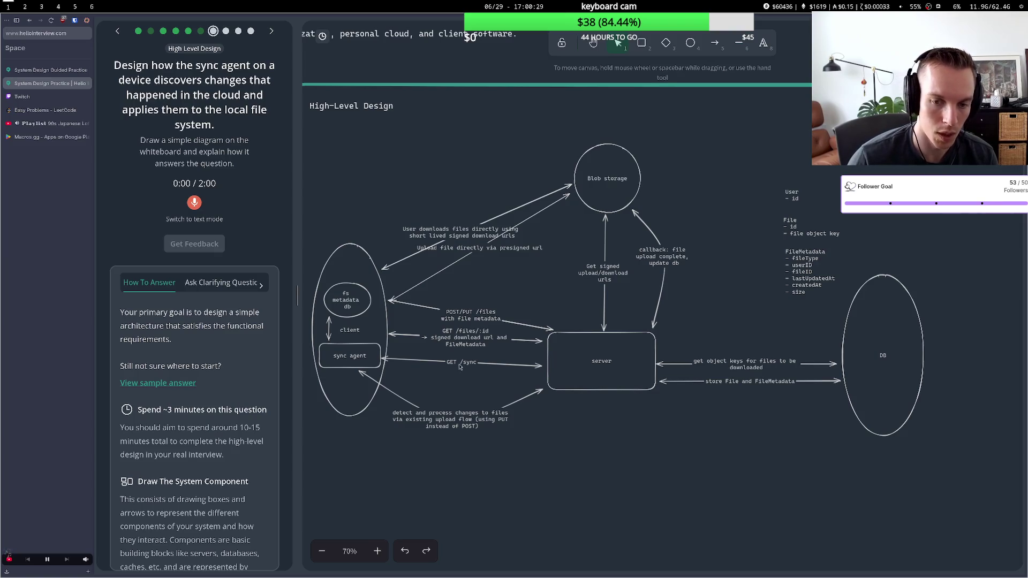
Extend the arrow label to 'GET /sync?lastSyncedAt={timestamp}'
click(468, 367)
double_click(474, 367)
key(Right)
text(?)
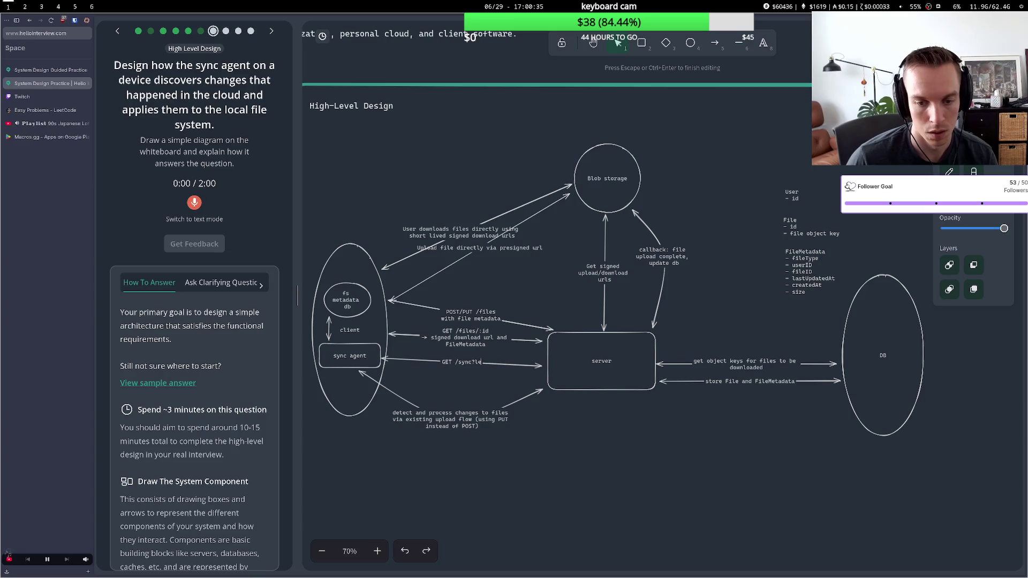
text(ced)
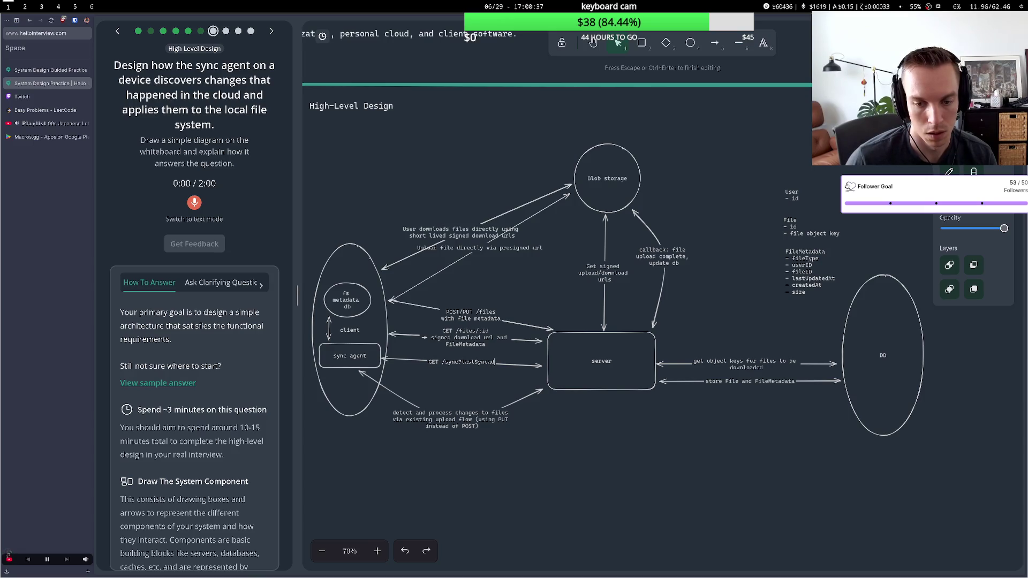
text(=)
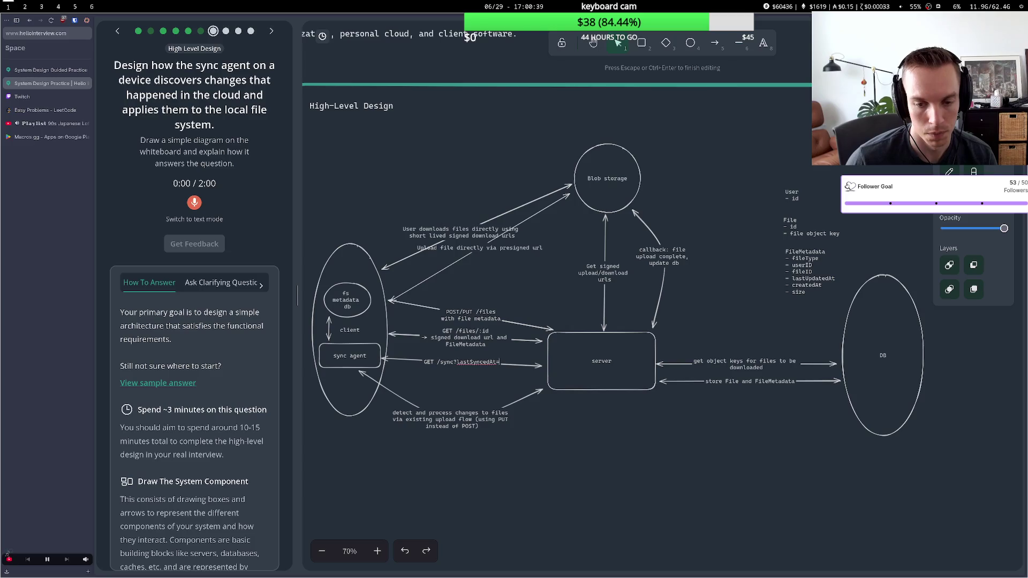
text({}time)
key(BackSpace)
key(BackSpace)
key(BackSpace)
text(time})
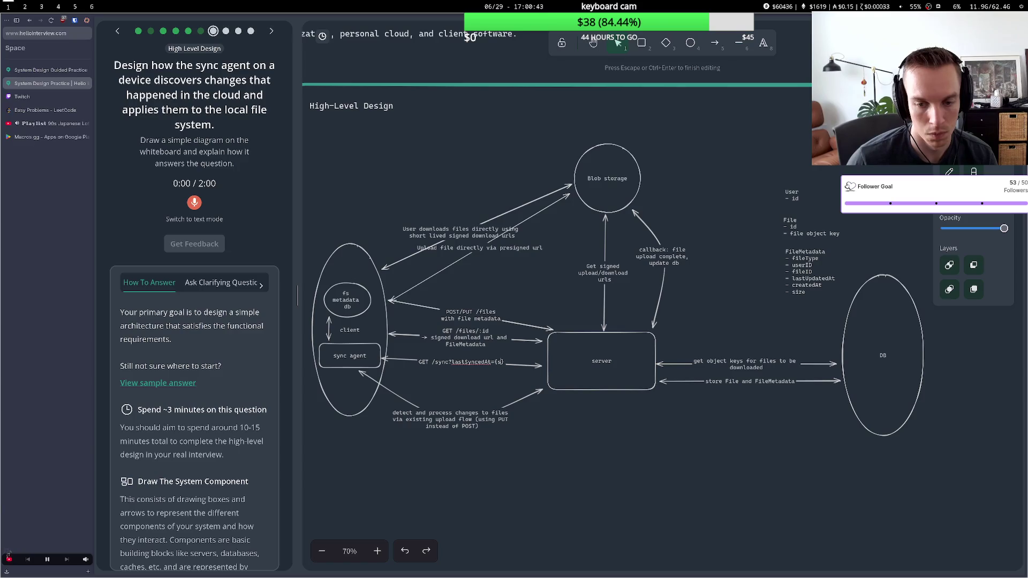
text(stamp)
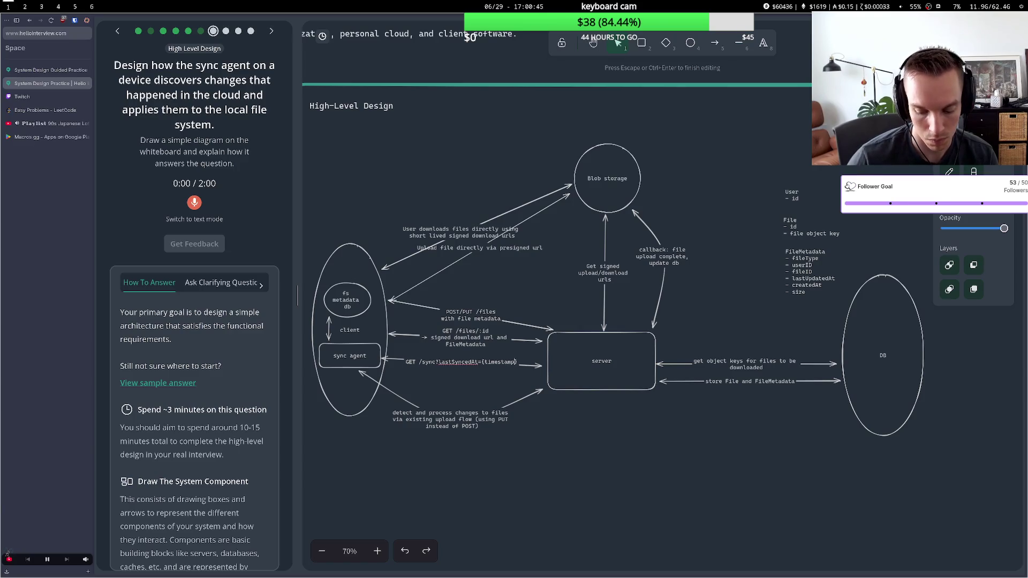
click(537, 308)
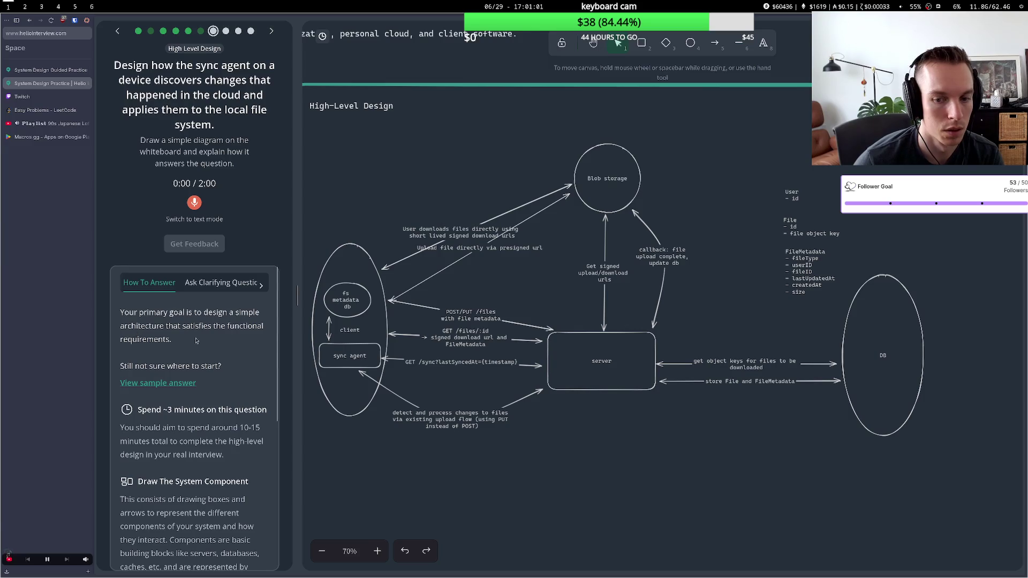
Add a second label line 'List of changed fileIds' to the GET /sync arrow
click(528, 366)
double_click(528, 366)
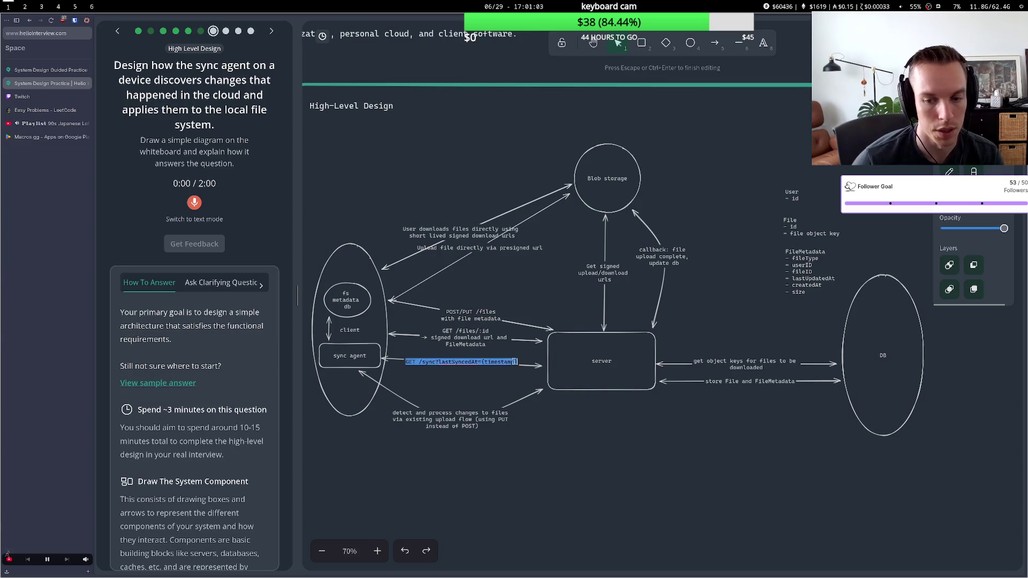
key(Return)
text(/)
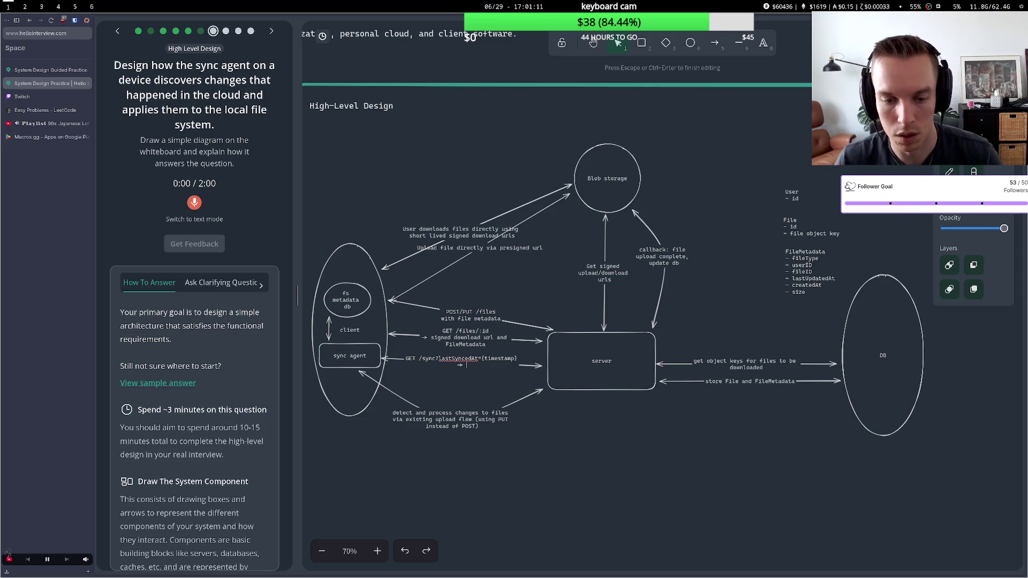
text( List of )
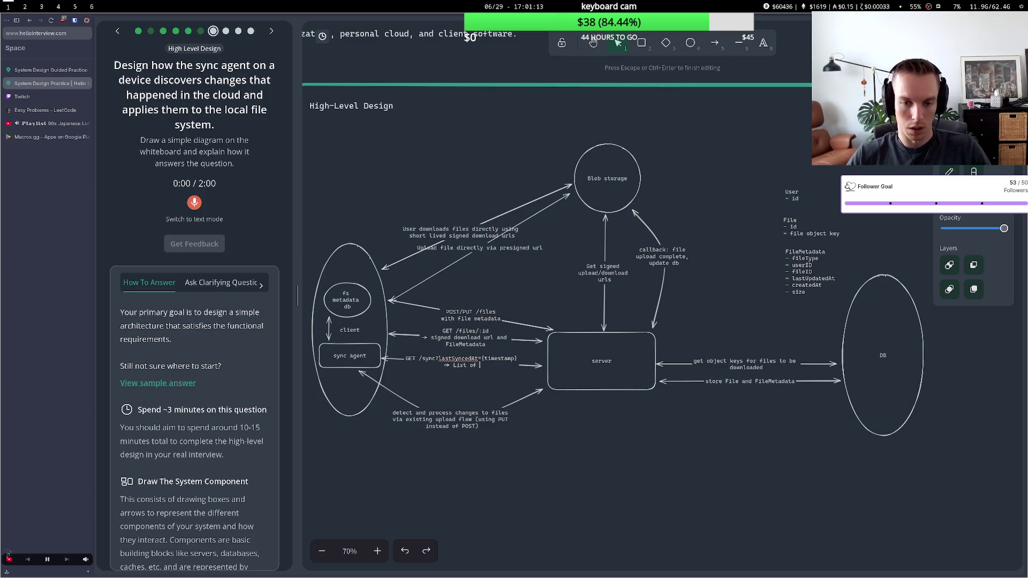
text(changed files)
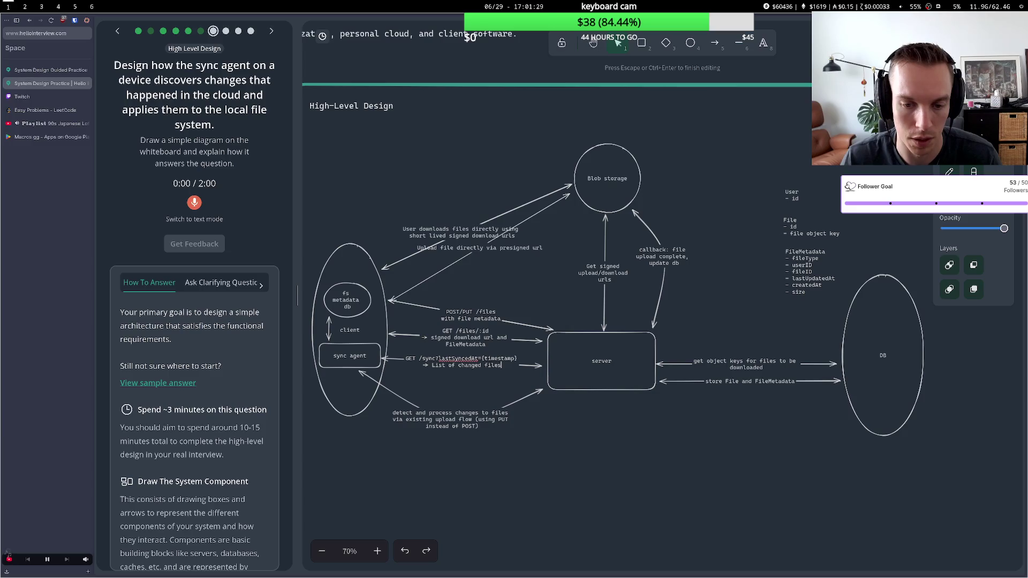
key(BackSpace)
text(Ids)
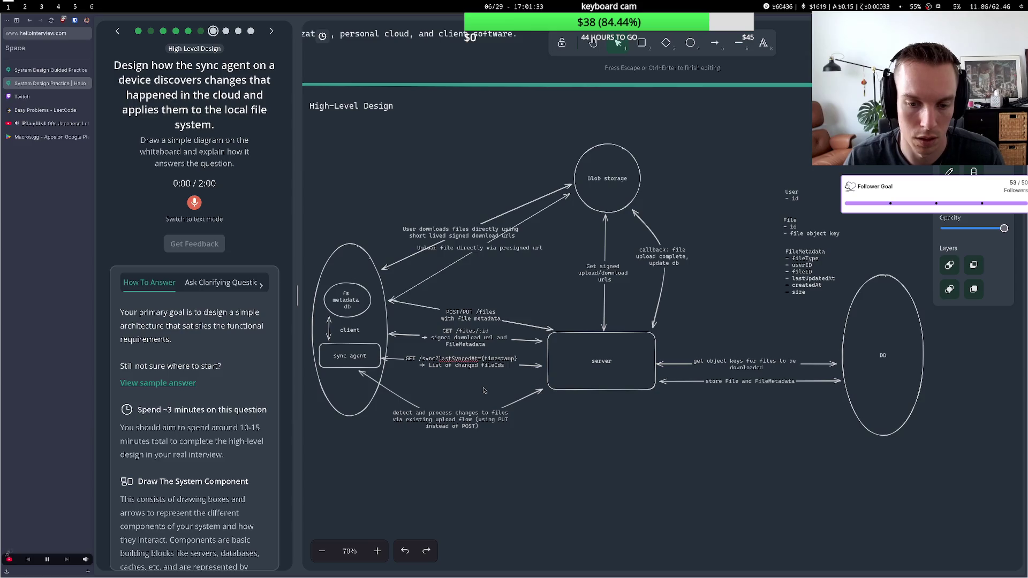
click(472, 391)
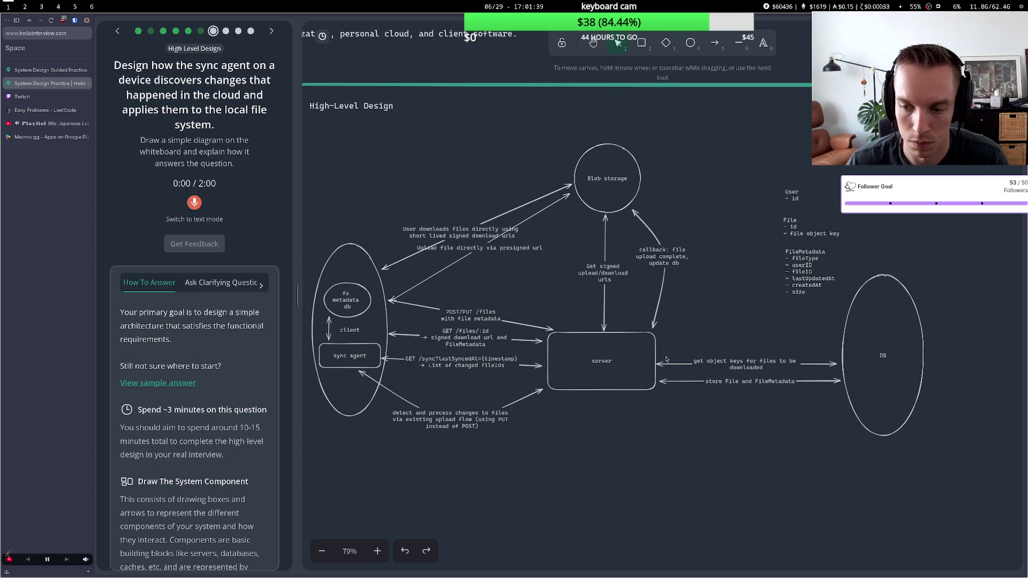
Inspect the server–DB arrow and the File entity's field text
click(710, 364)
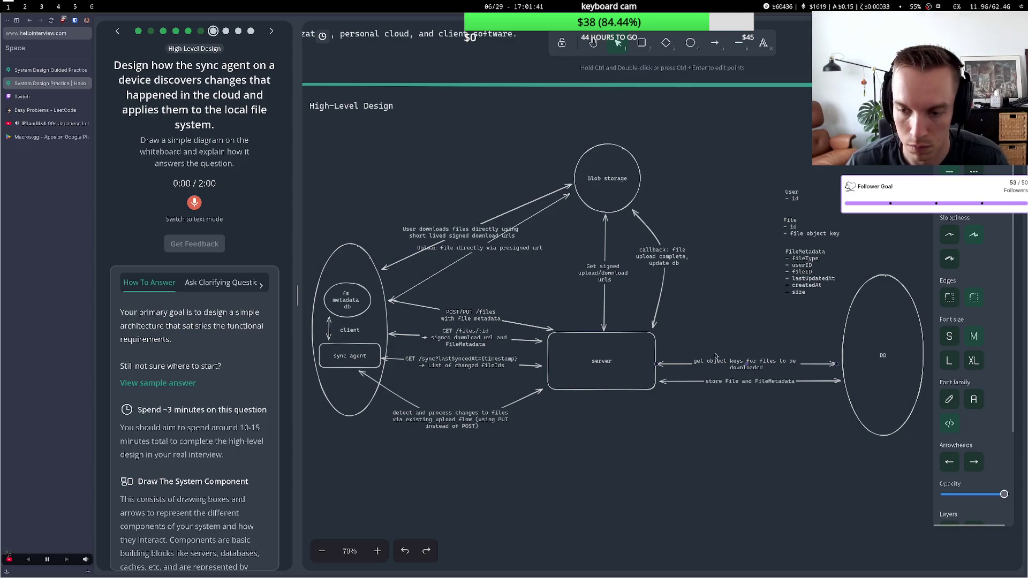
click(713, 349)
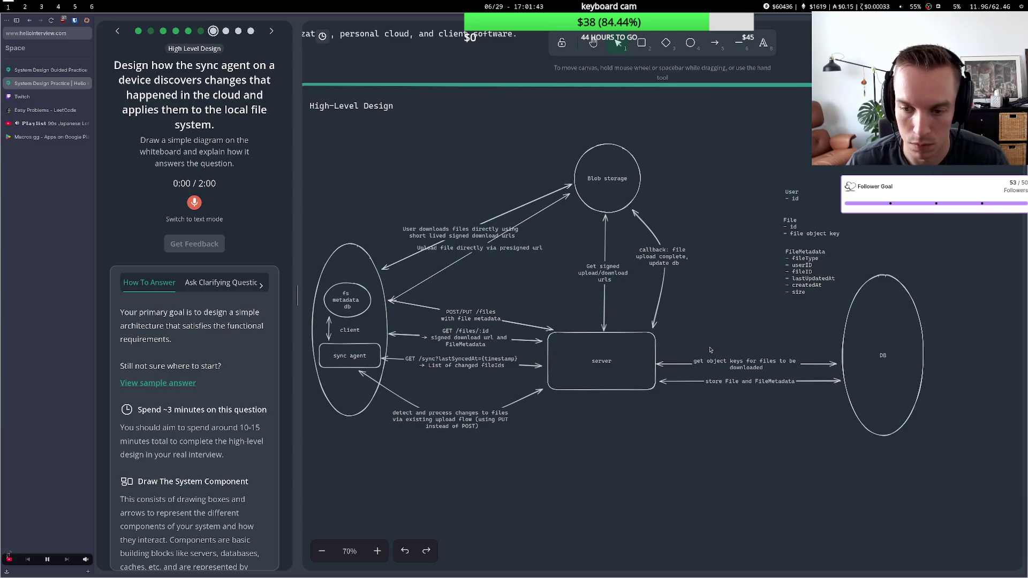
double_click(821, 234)
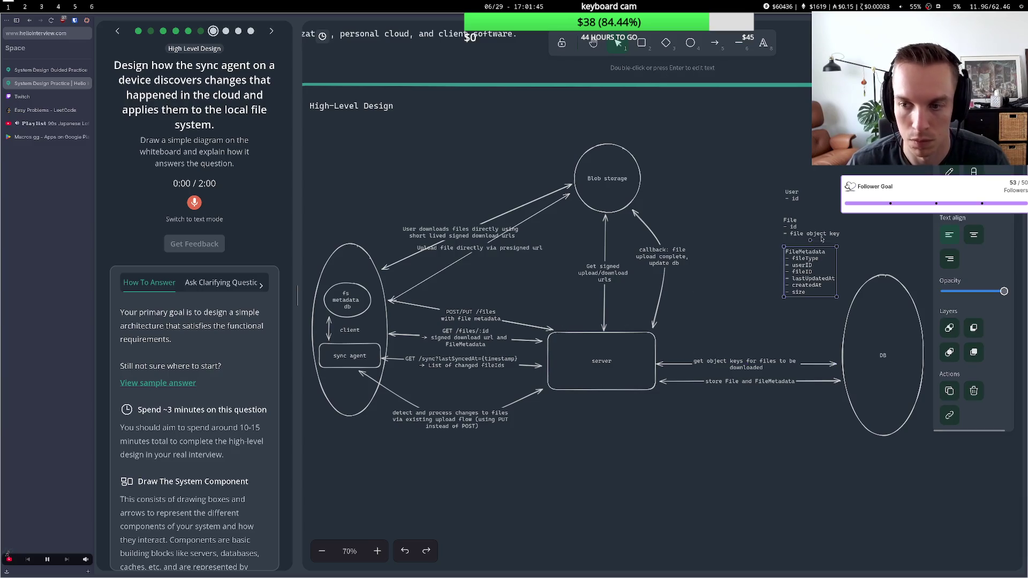
drag(783, 233, 839, 233)
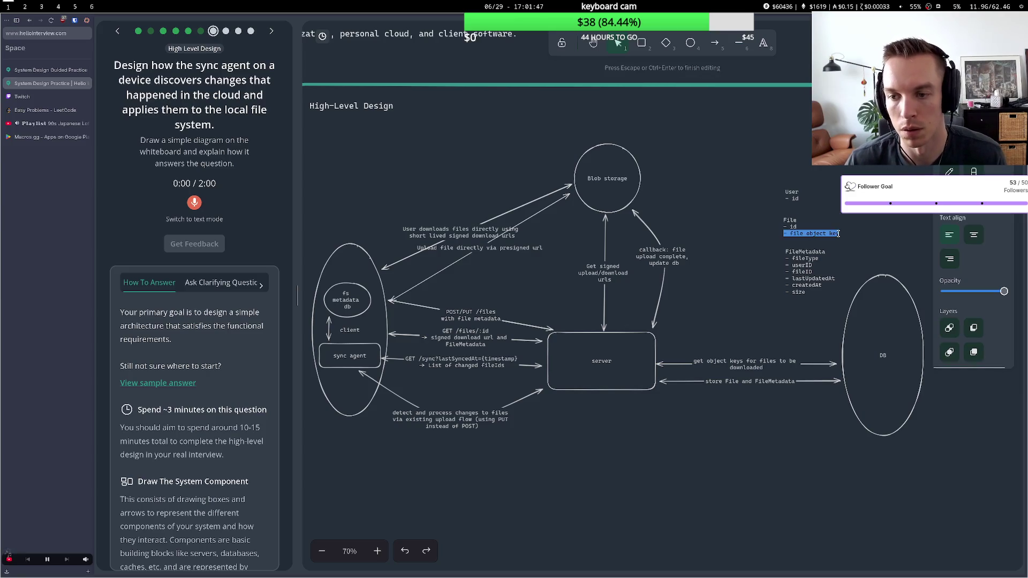
double_click(832, 237)
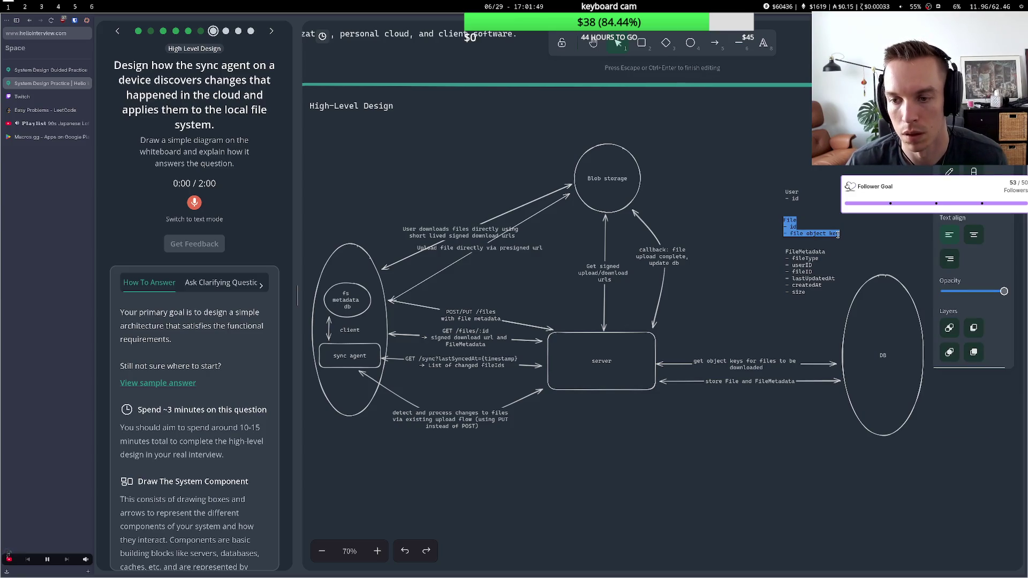
Add a '- deletedAt' line below size in the FileMetadata entity
click(797, 295)
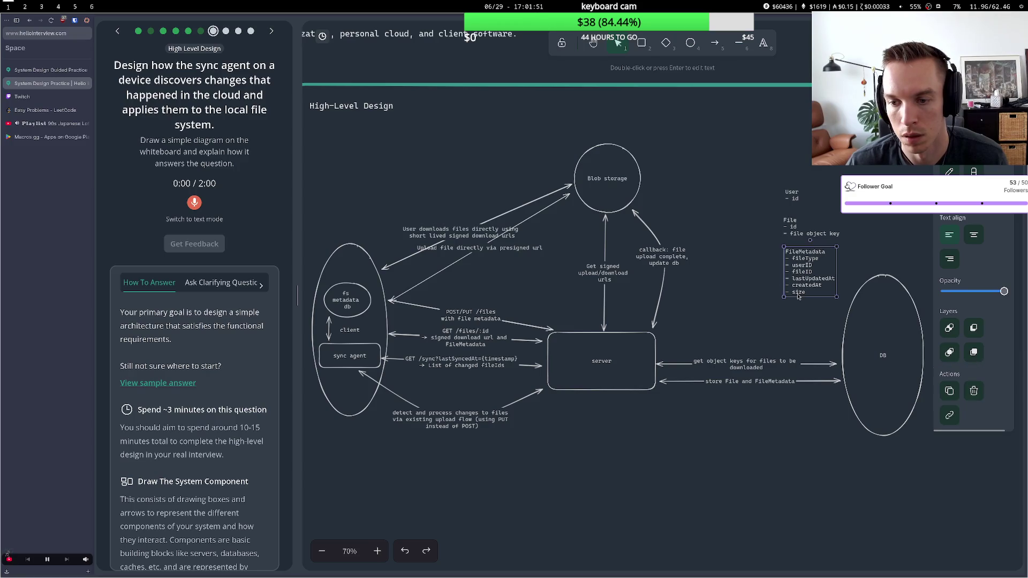
double_click(798, 296)
key(Return)
text(-)
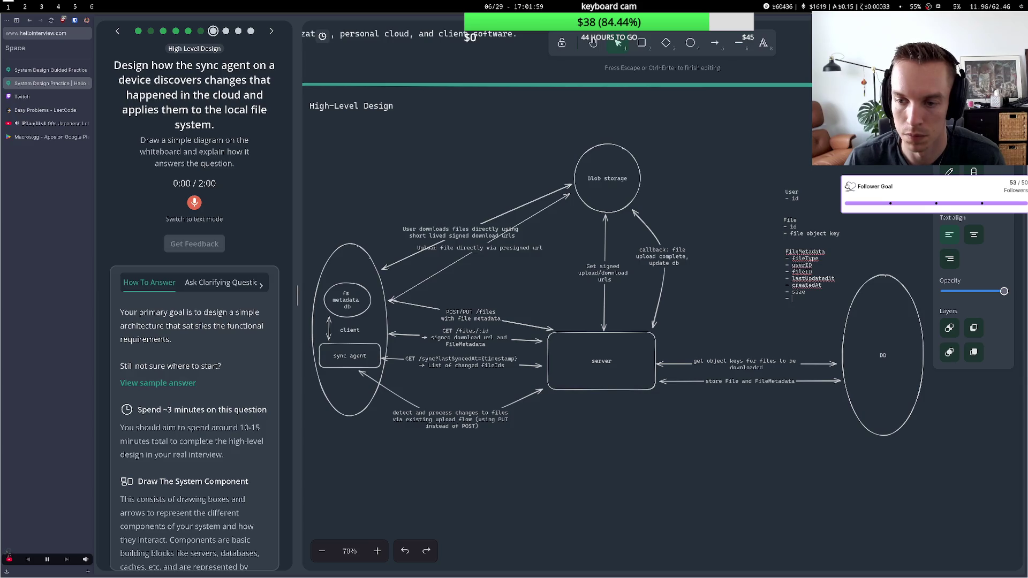
text(deletedAt)
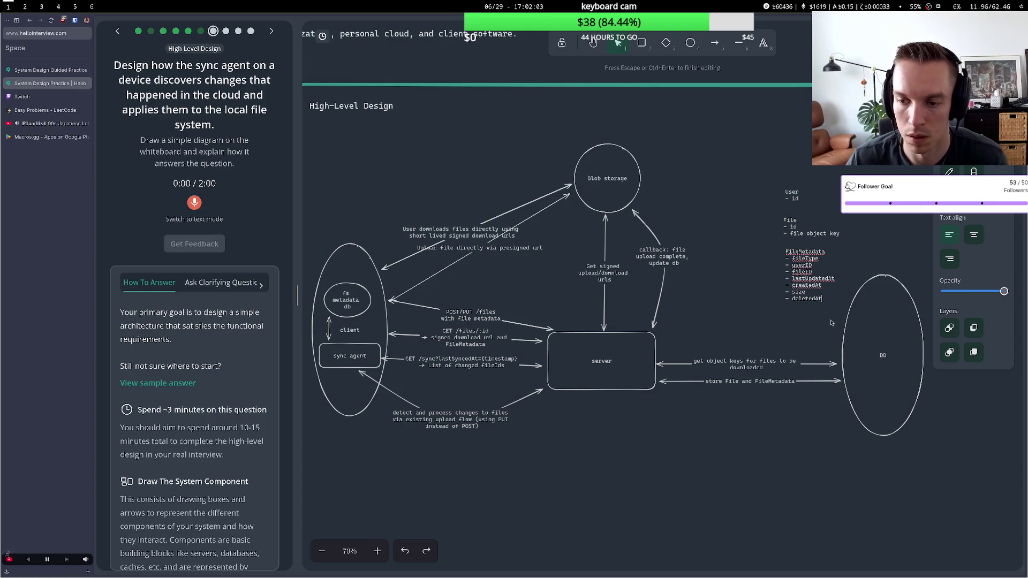
key(ctrl+a)
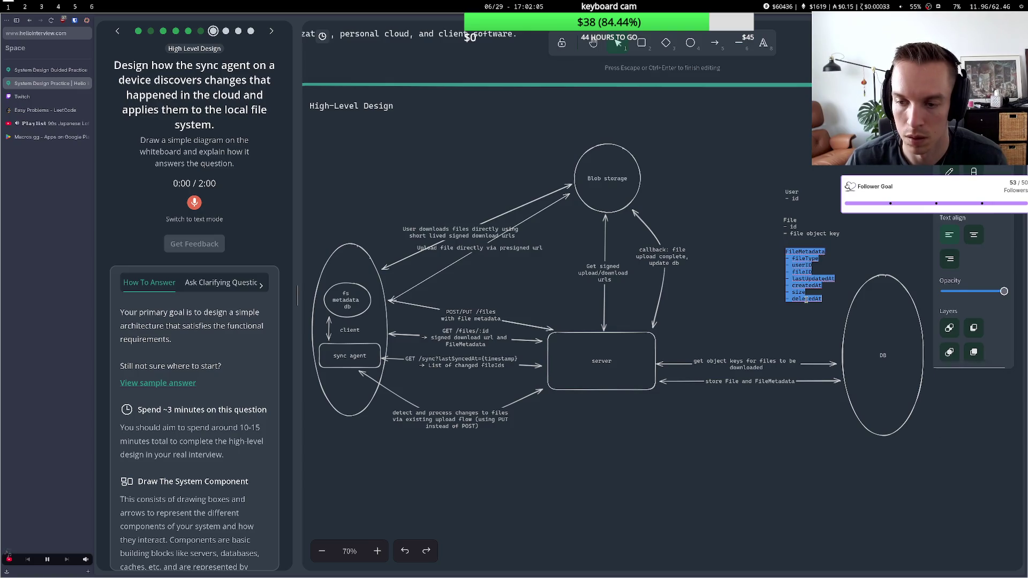
click(757, 320)
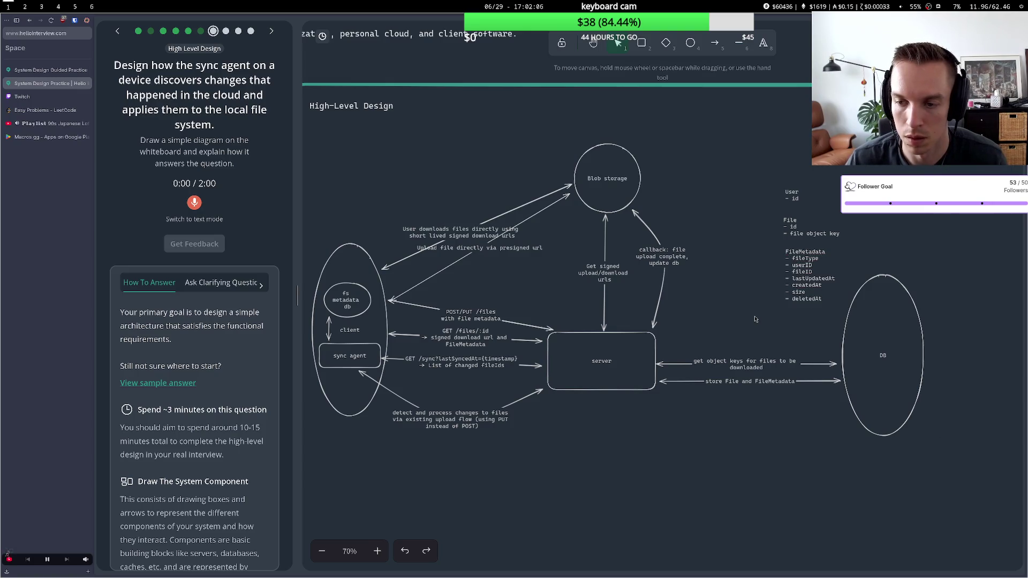
click(839, 236)
click(694, 284)
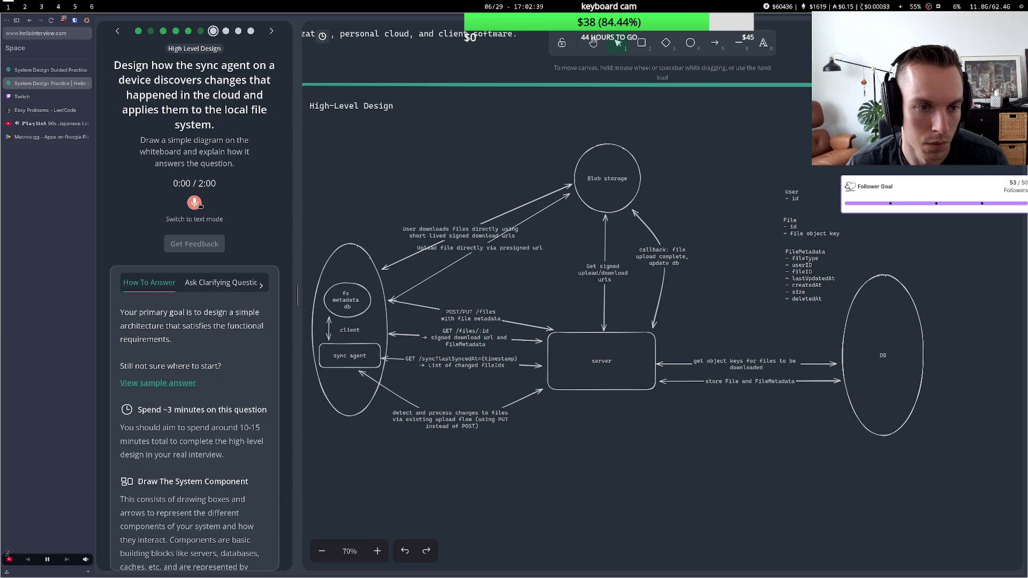
Record a roughly 50-second spoken answer on the sync agent design, then stop recording
click(196, 203)
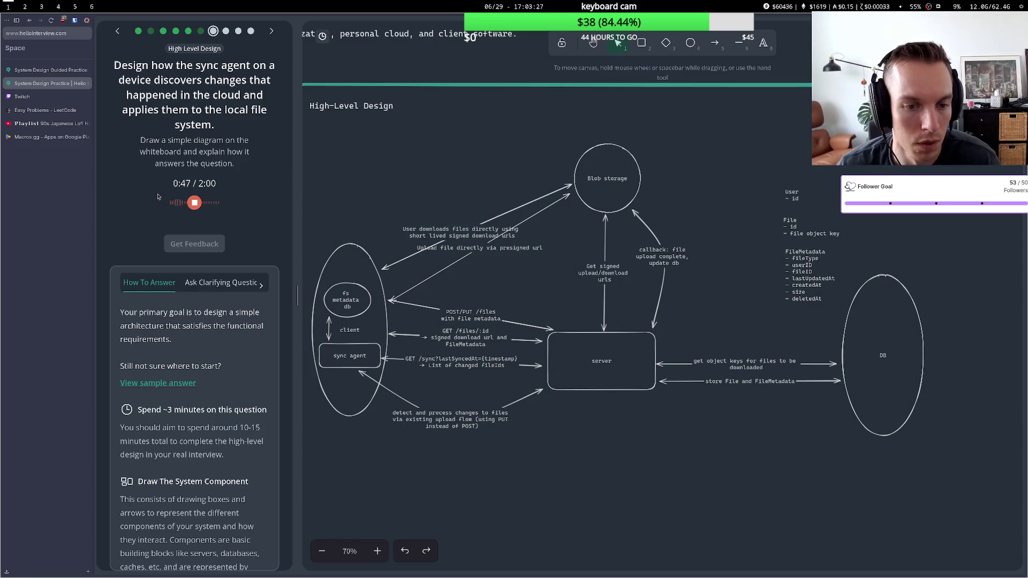
click(194, 204)
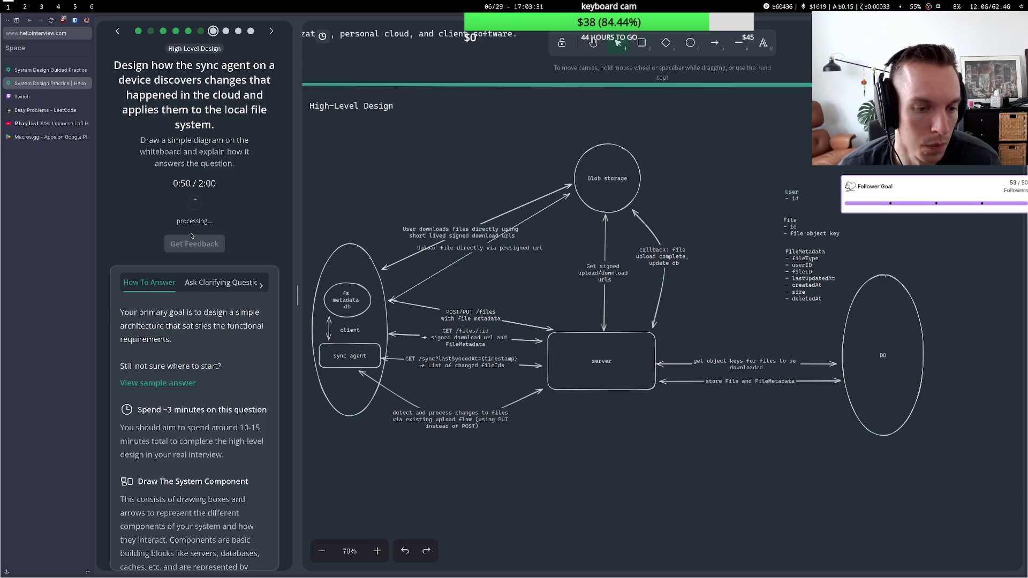
click(194, 413)
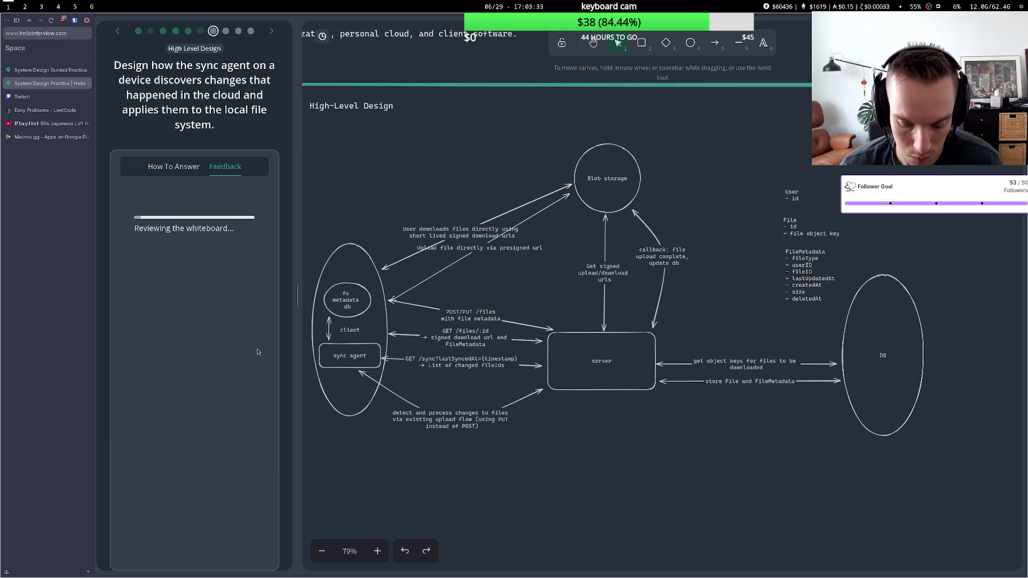
click(49, 123)
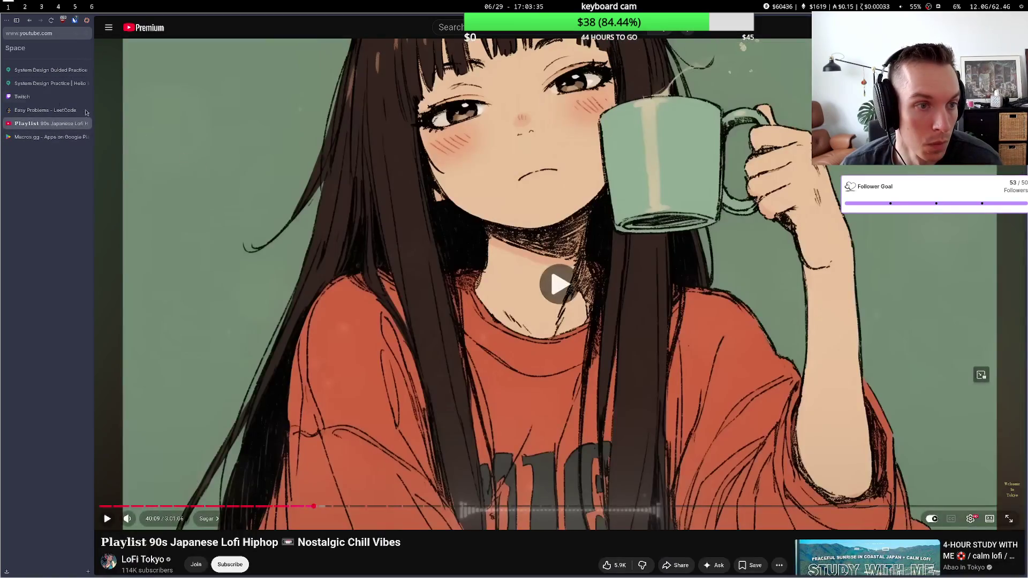
click(56, 84)
scroll(173, 282, down, 10)
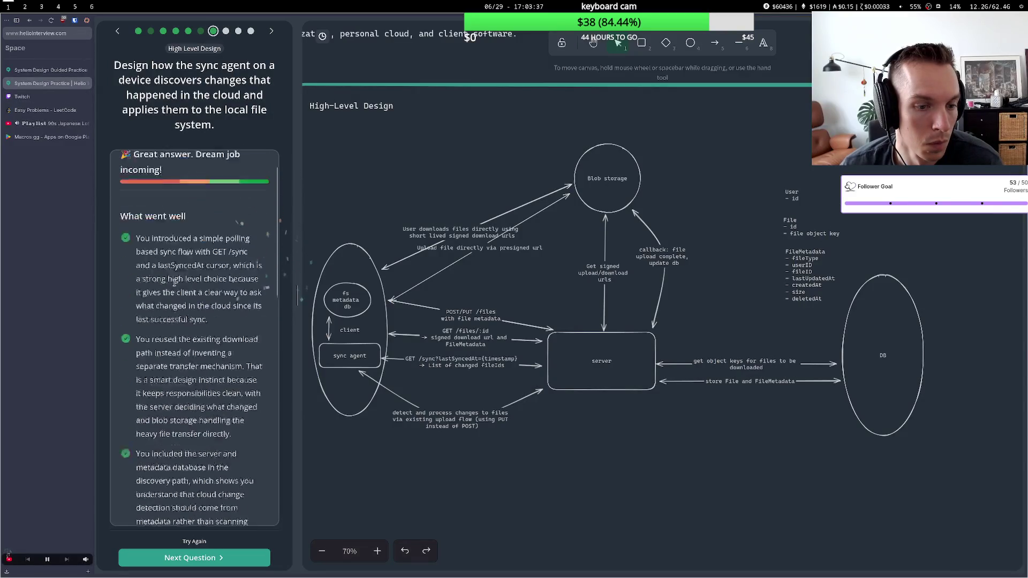
scroll(173, 282, up, 15)
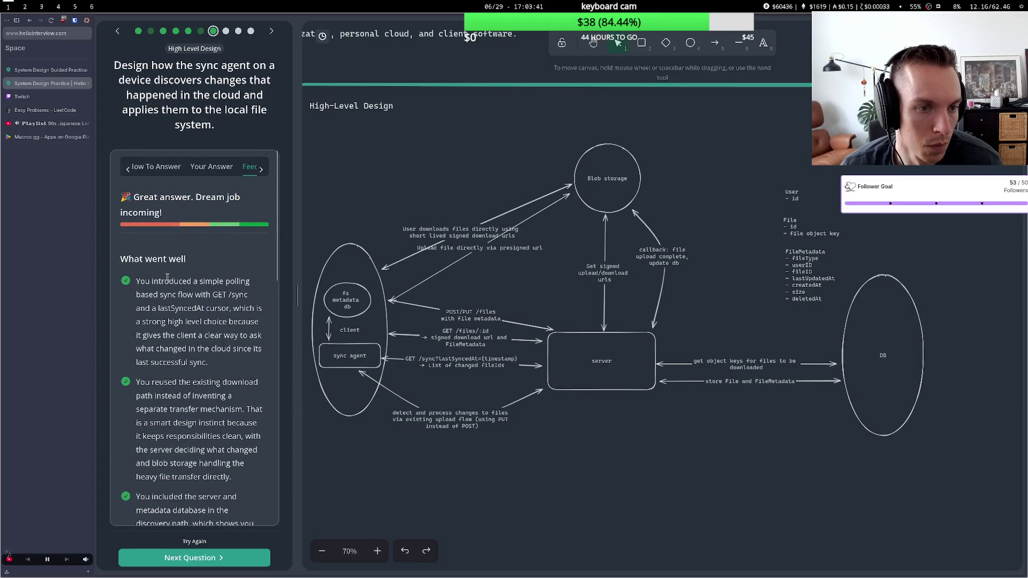
scroll(167, 277, down, 5)
scroll(163, 273, up, 5)
scroll(159, 271, down, 6)
scroll(159, 271, up, 5)
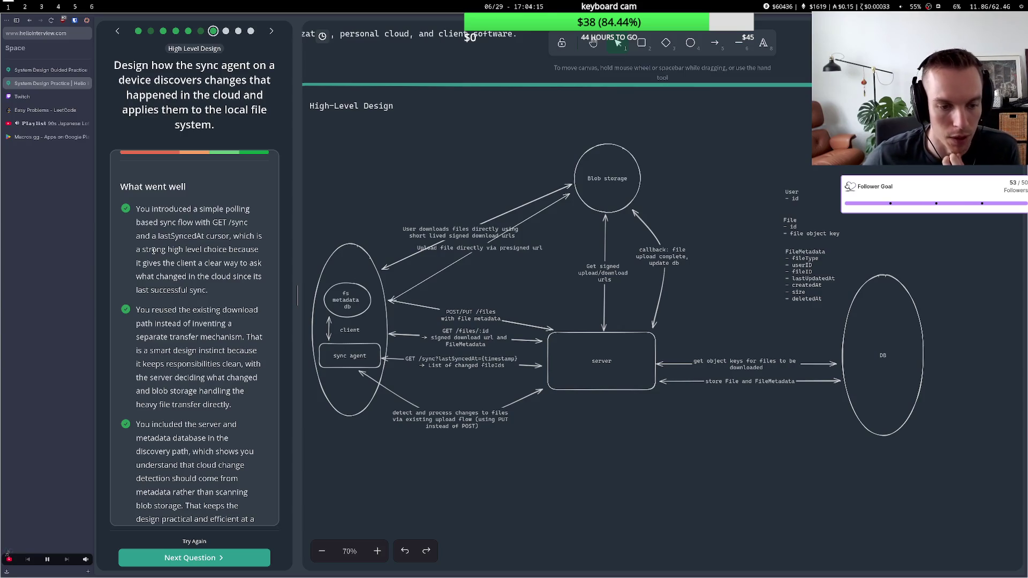
scroll(154, 250, down, 3)
drag(154, 280, 218, 284)
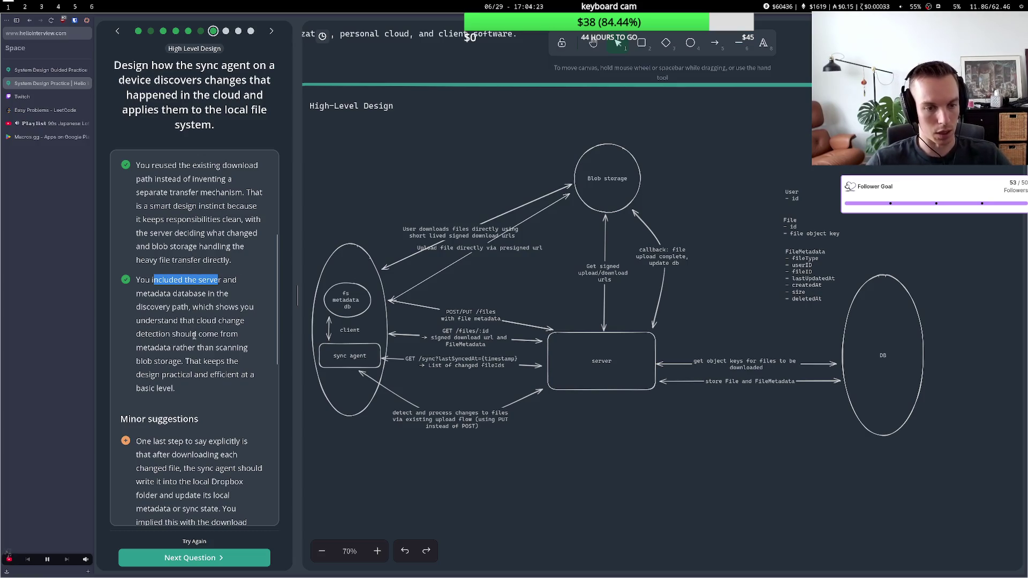
drag(199, 333, 214, 334)
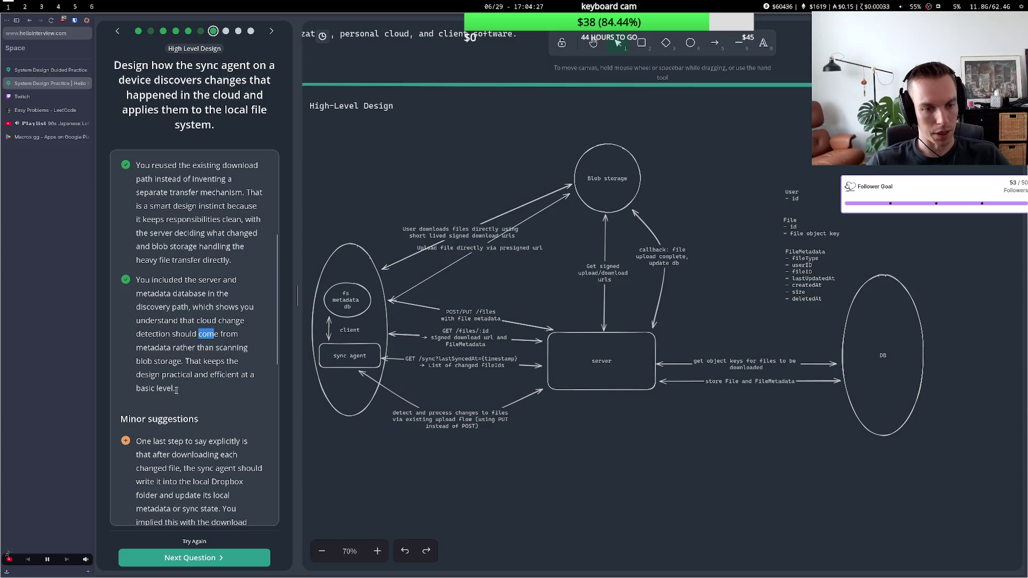
drag(204, 362, 239, 361)
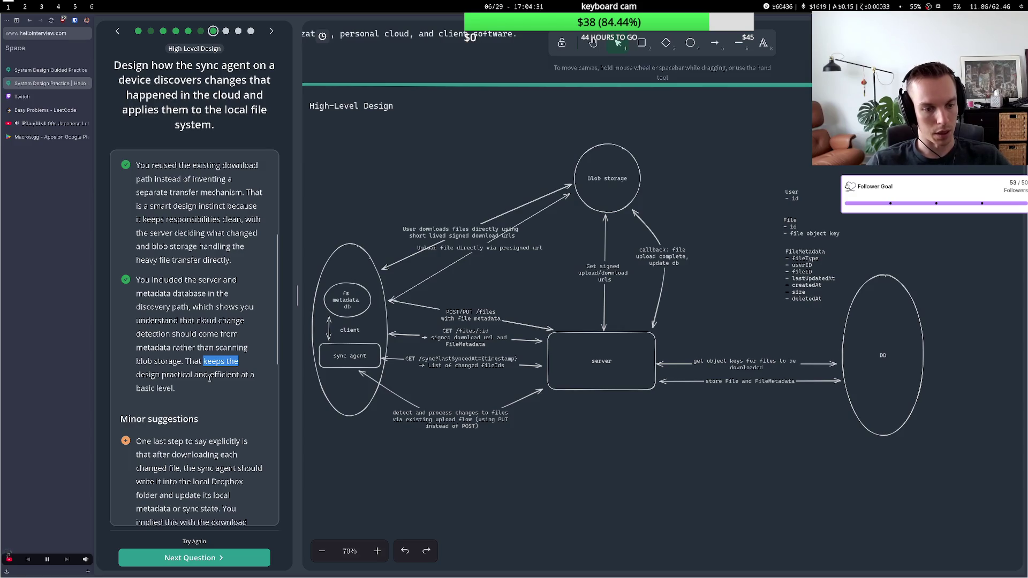
scroll(206, 375, down, 2)
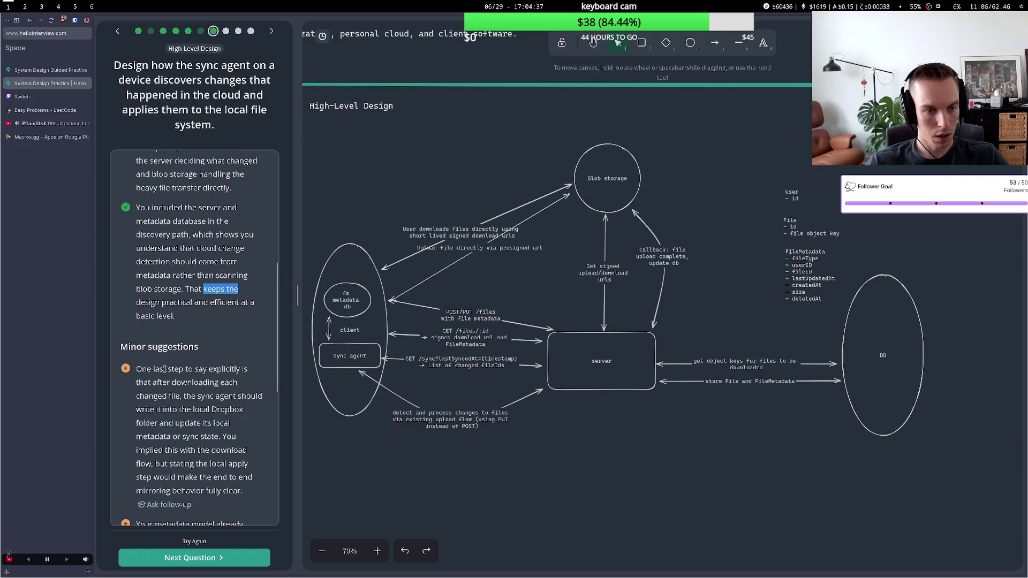
scroll(165, 369, down, 3)
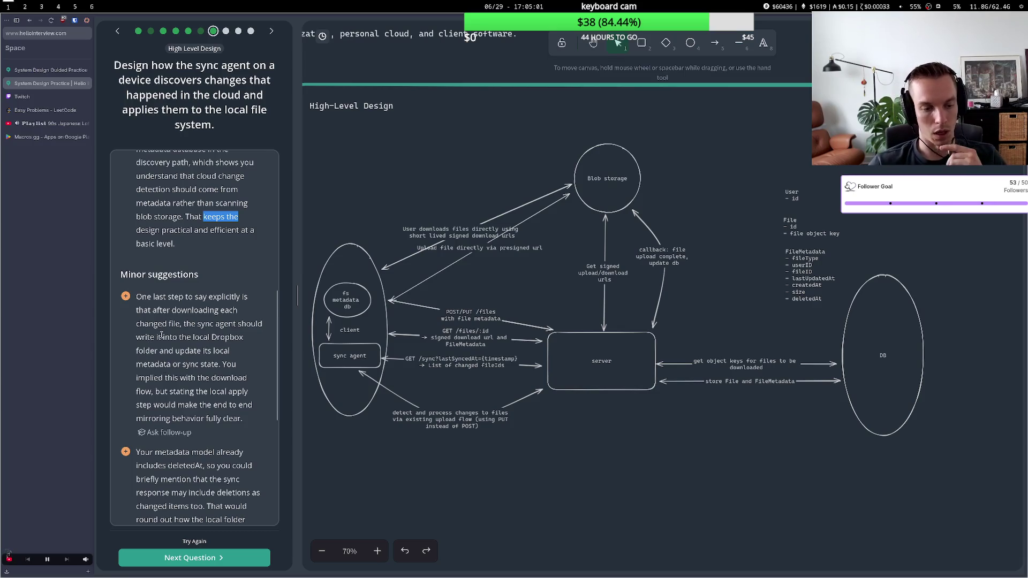
scroll(161, 335, down, 3)
scroll(182, 342, down, 2)
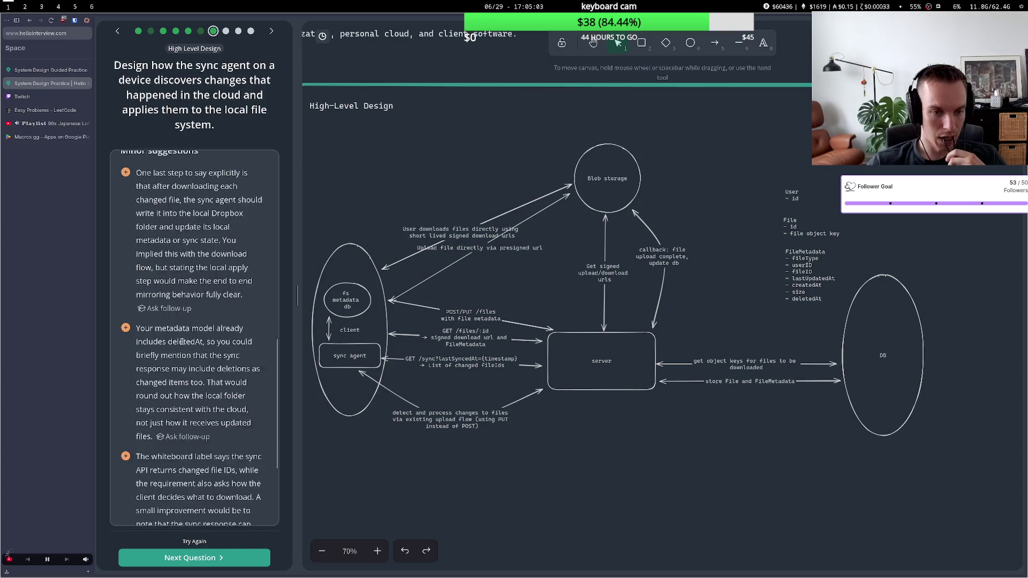
scroll(181, 342, down, 1)
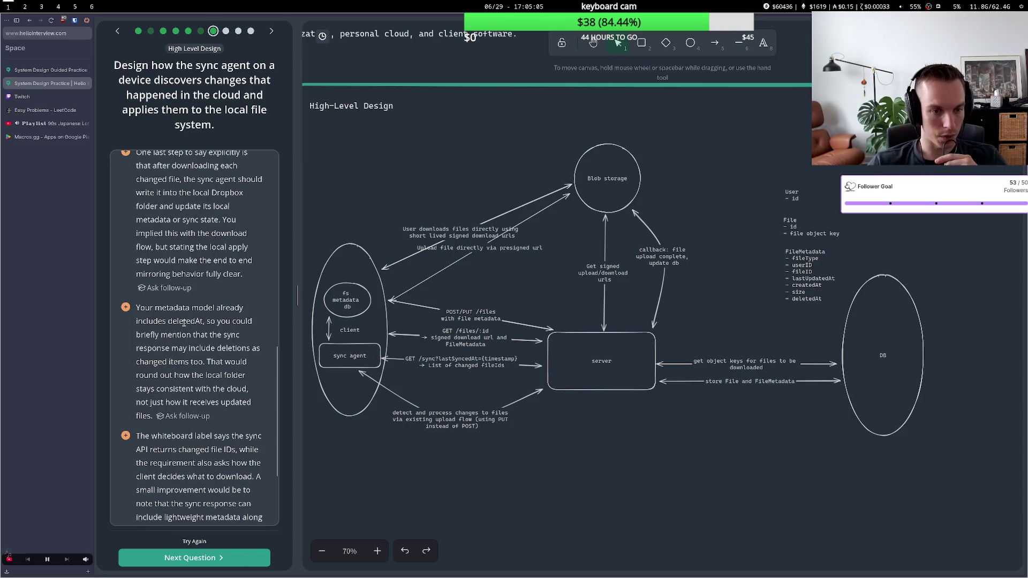
mouse_move(166, 321)
mouse_down()
mouse_move(206, 321)
mouse_move(230, 347)
mouse_up()
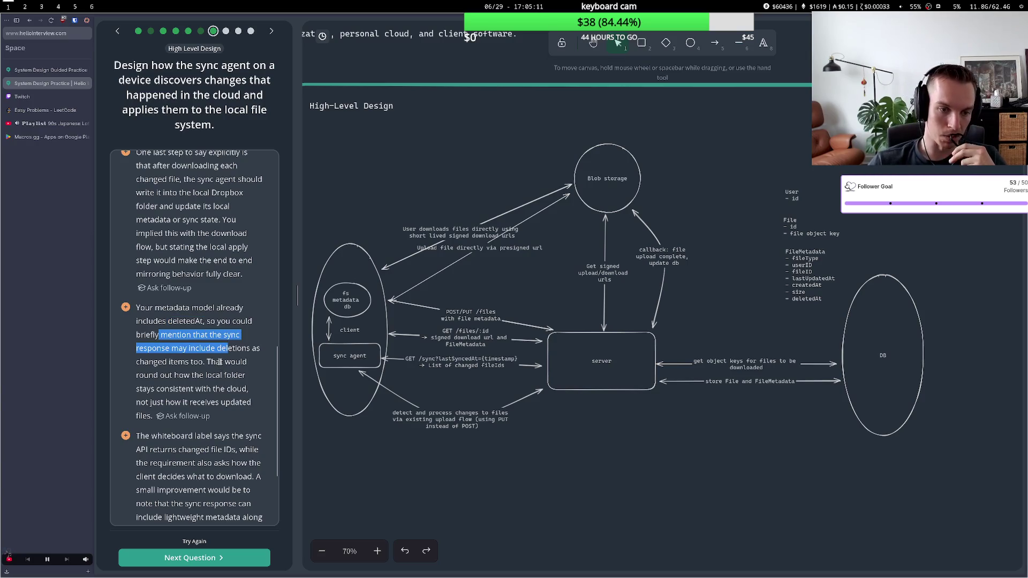
click(182, 367)
drag(204, 362, 246, 375)
click(221, 384)
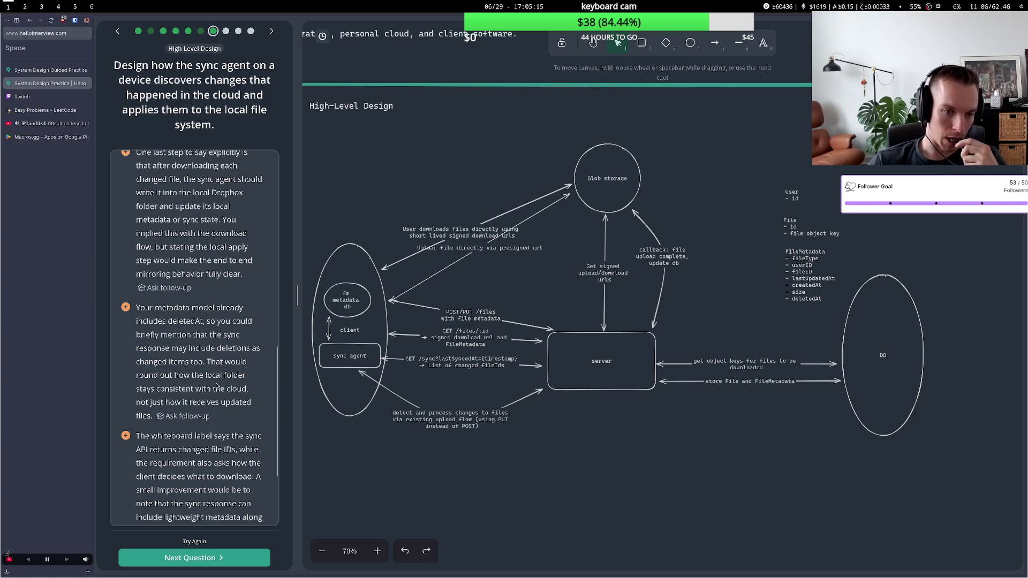
mouse_move(217, 387)
mouse_down()
mouse_move(248, 390)
mouse_move(252, 402)
mouse_up()
click(202, 412)
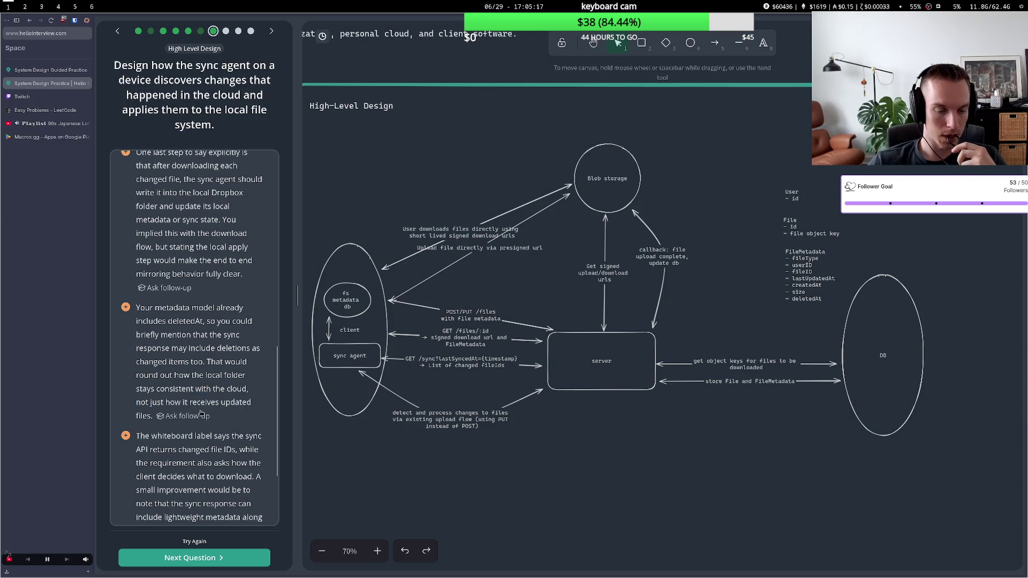
scroll(174, 406, down, 1)
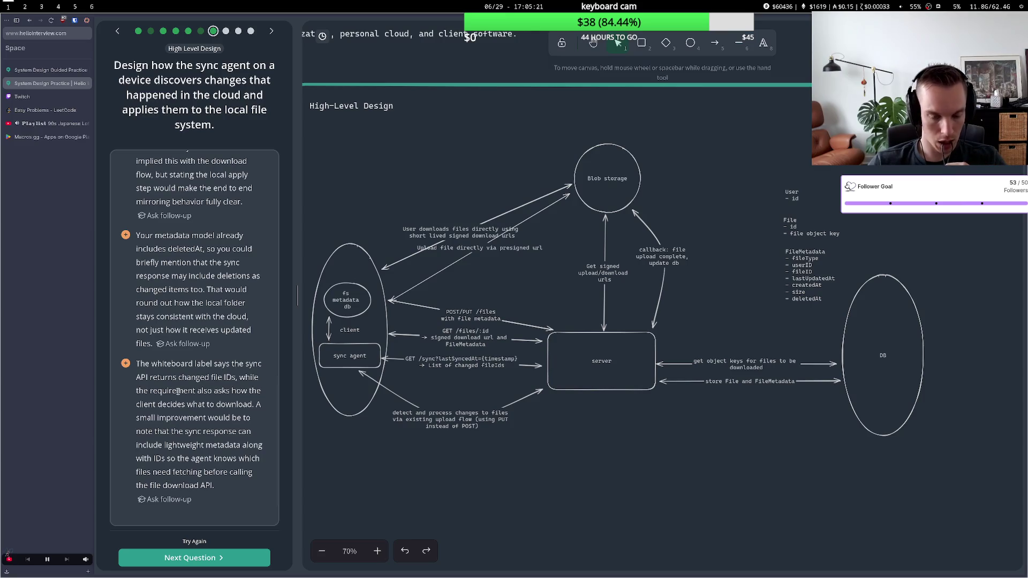
scroll(178, 391, down, 1)
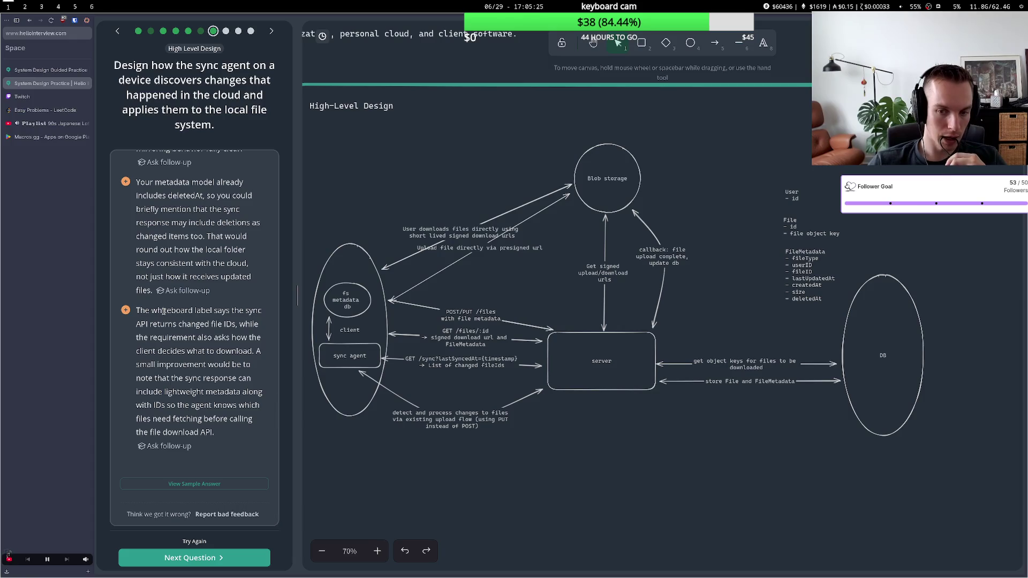
double_click(471, 365)
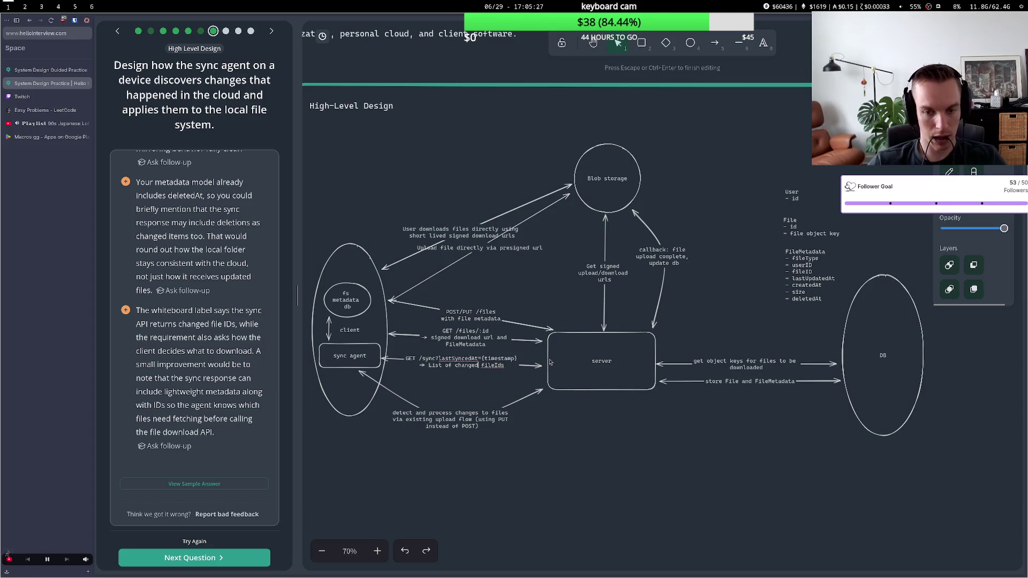
Change the sync response line to 'List of changed/new/deleted fileIds'
text(/new/)
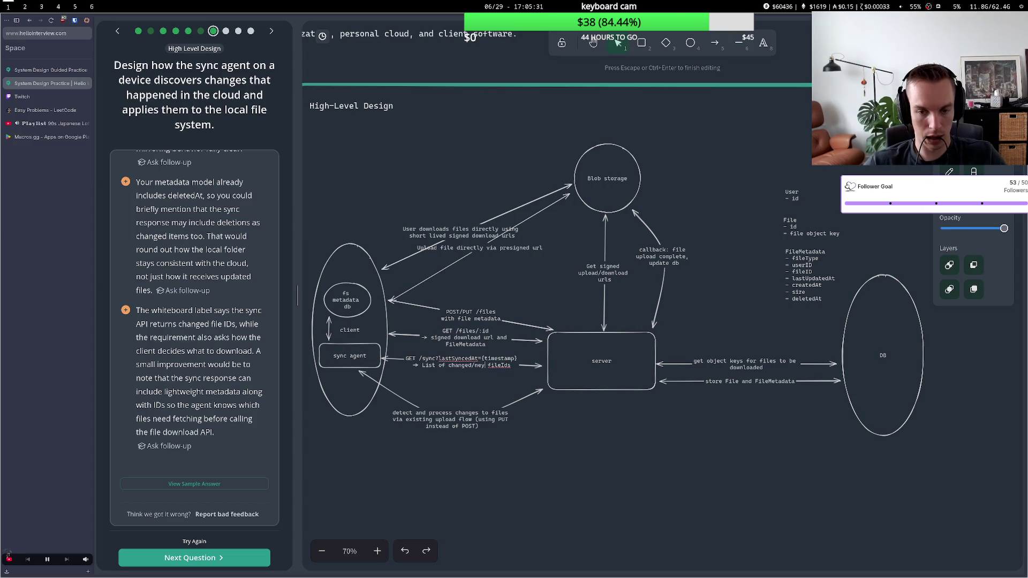
text(dala)
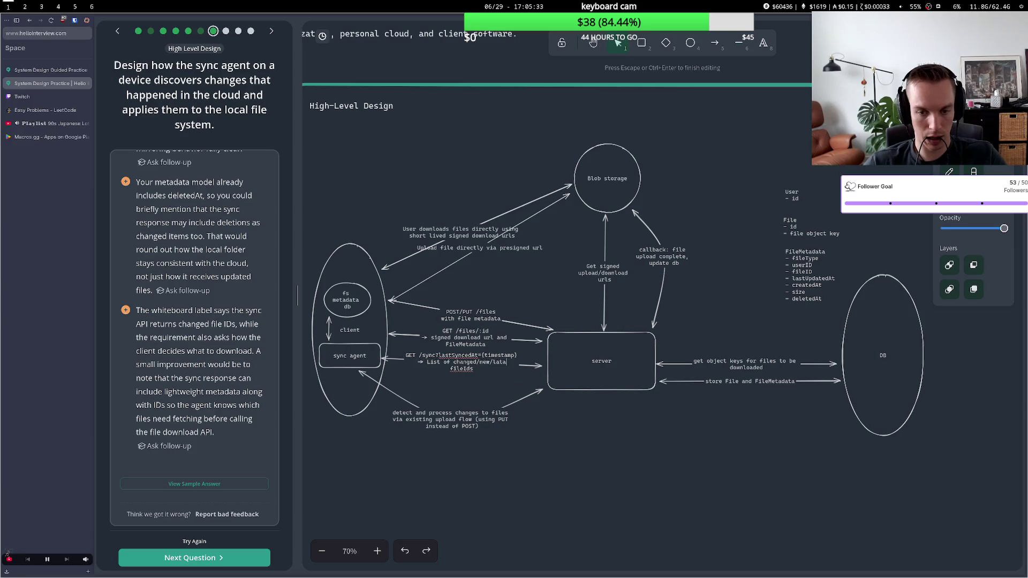
key(BackSpace)
key(BackSpace)
key(BackSpace)
text(eleted)
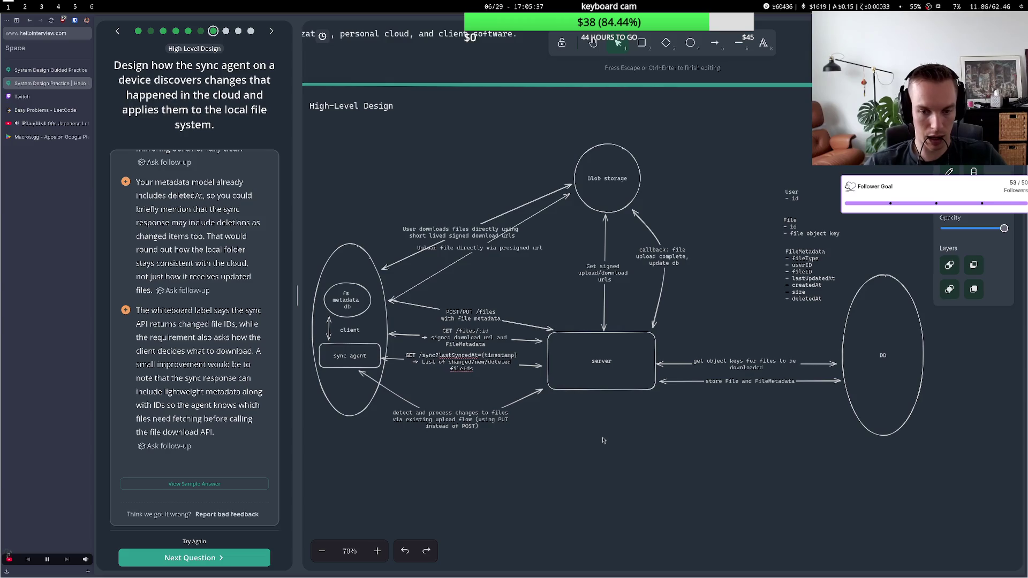
click(603, 440)
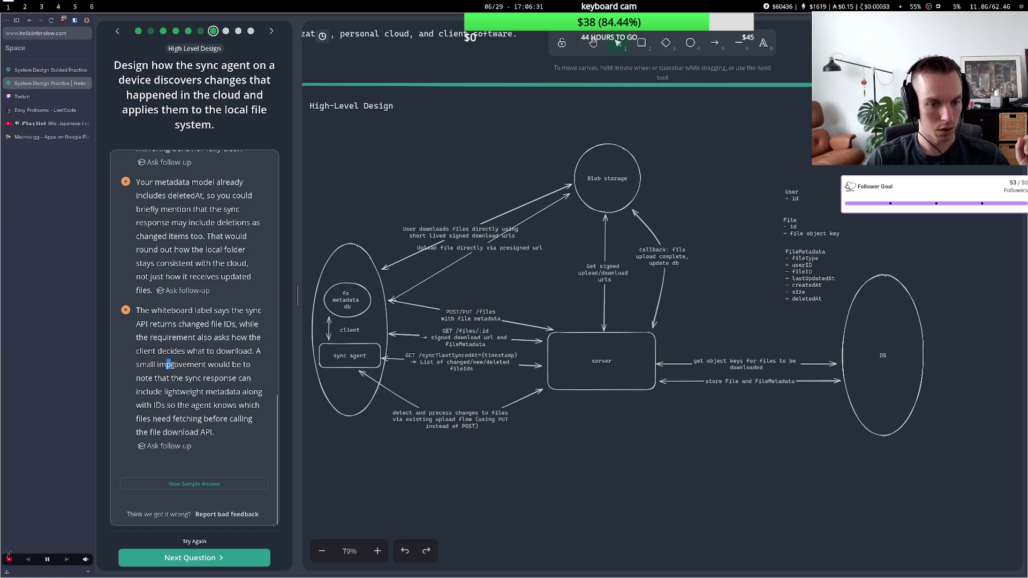
drag(145, 378, 239, 378)
click(166, 392)
mouse_move(162, 392)
mouse_down()
mouse_move(229, 392)
mouse_move(224, 364)
mouse_move(201, 364)
mouse_up()
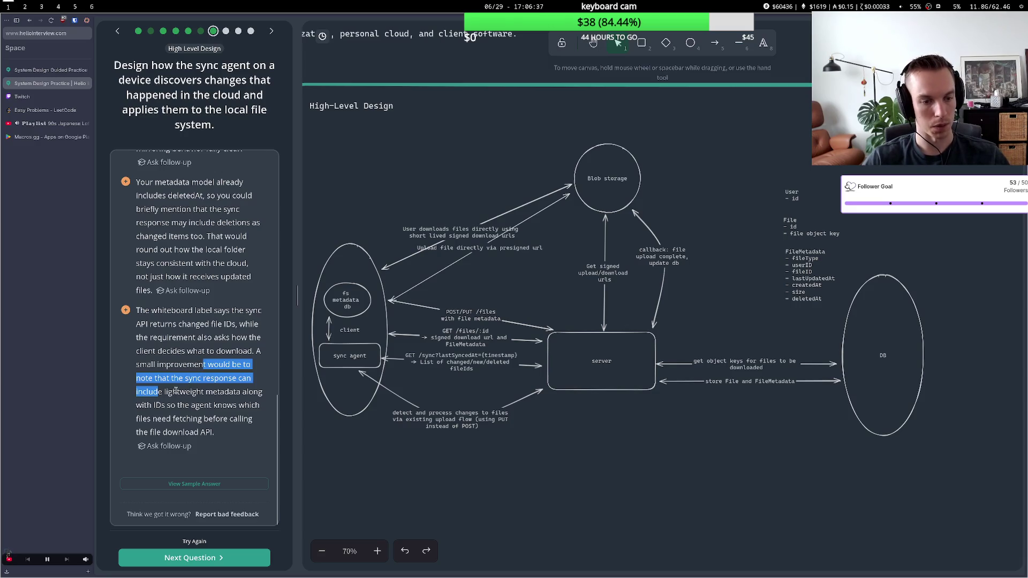
drag(180, 406, 234, 420)
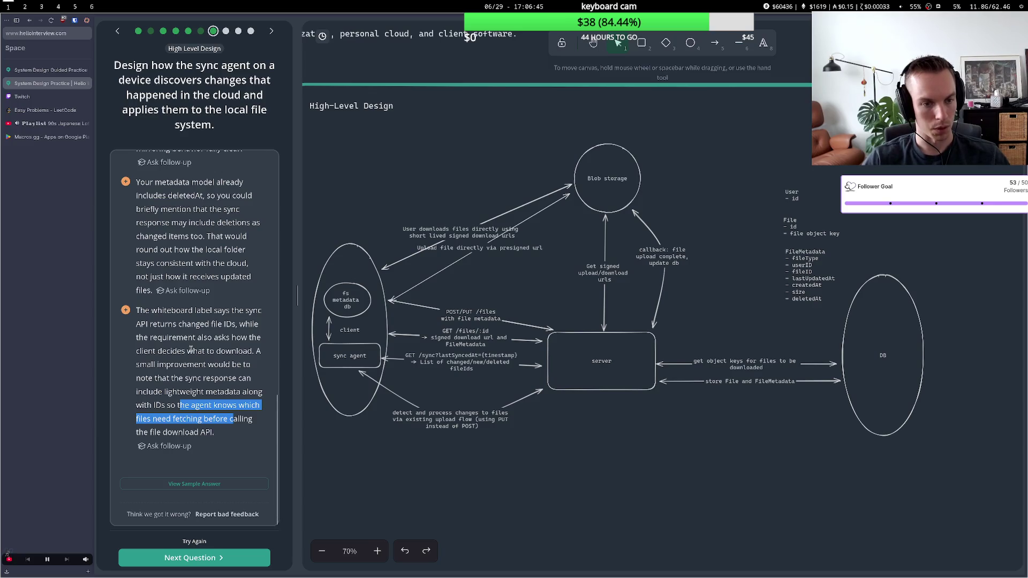
mouse_move(177, 324)
mouse_down()
mouse_move(254, 325)
mouse_move(170, 338)
mouse_move(219, 350)
mouse_up()
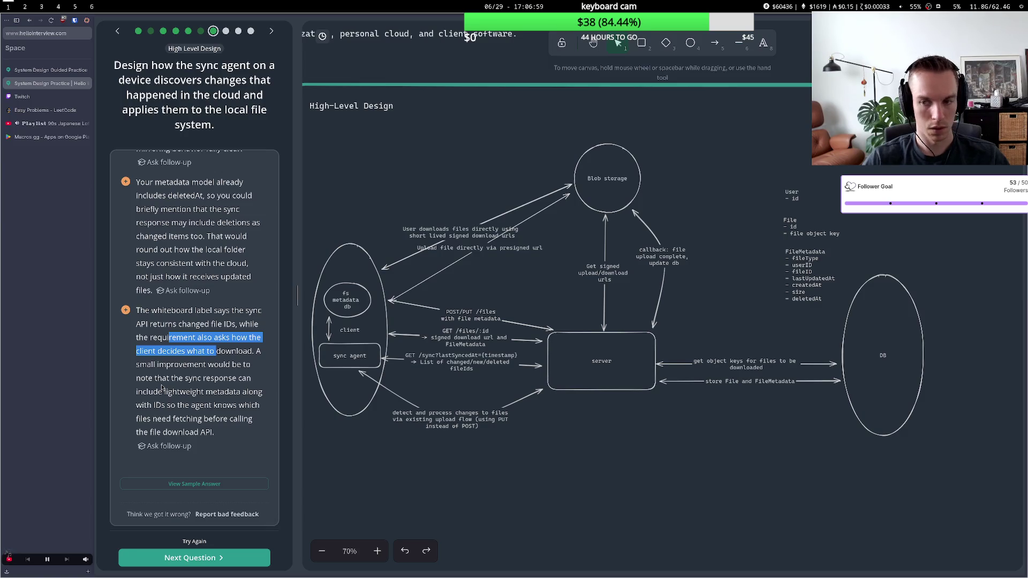
mouse_move(135, 309)
mouse_down()
mouse_move(163, 305)
mouse_move(222, 456)
mouse_up()
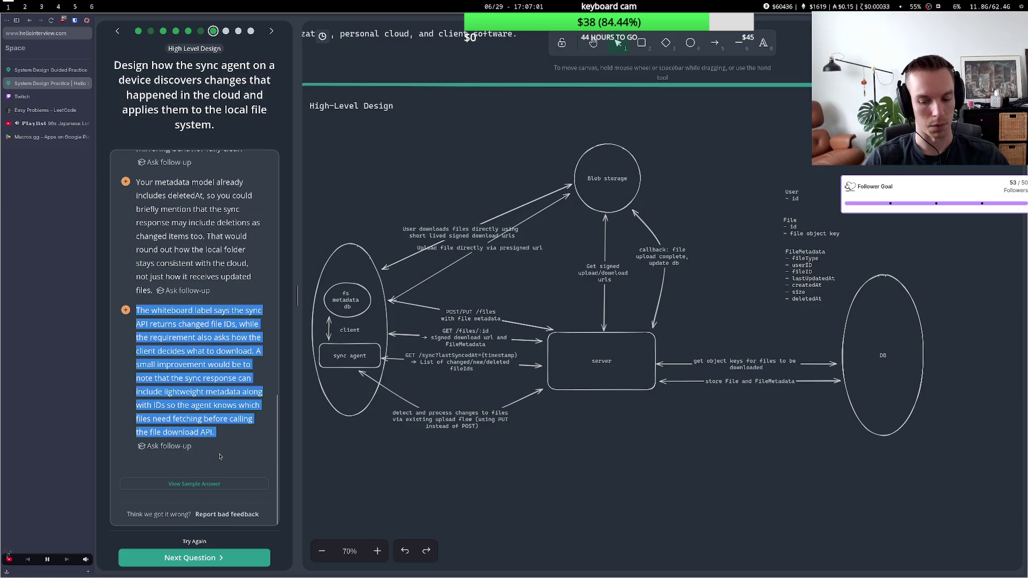
click(227, 433)
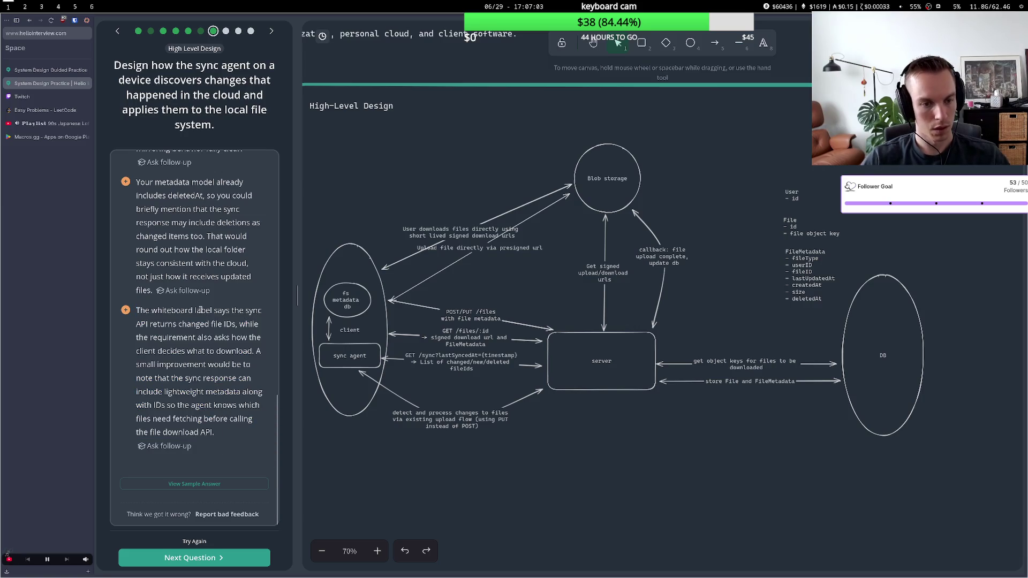
mouse_move(161, 324)
mouse_down()
mouse_move(233, 326)
mouse_move(194, 339)
mouse_up()
click(231, 325)
click(192, 340)
mouse_move(168, 391)
mouse_down()
mouse_move(207, 392)
mouse_move(228, 405)
mouse_move(208, 421)
mouse_move(176, 421)
mouse_move(168, 391)
mouse_up()
click(201, 421)
click(172, 421)
click(204, 557)
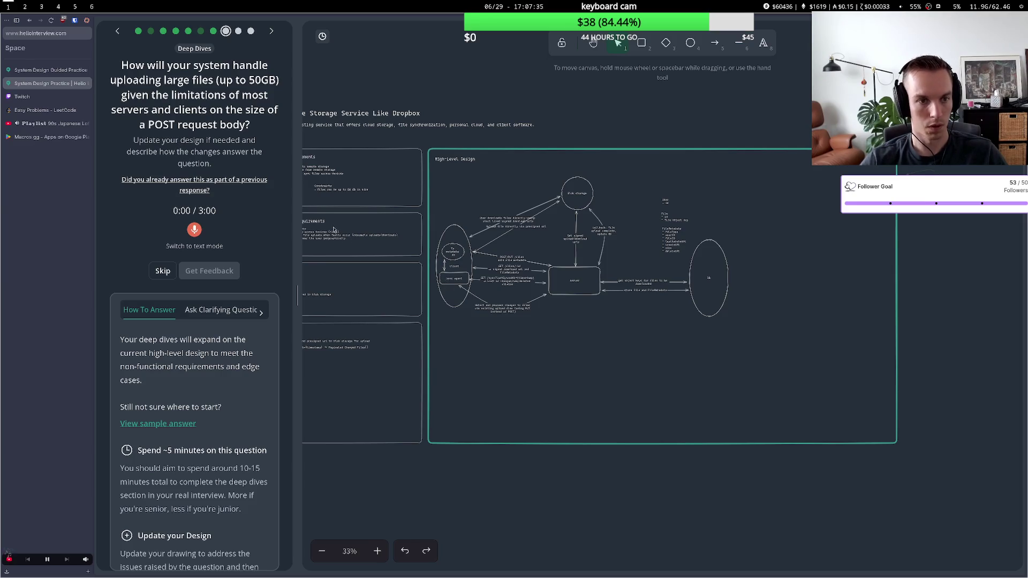
Zoom the whiteboard to 63% and pan so the high-level diagram fills the view
scroll(593, 272, up, 5)
scroll(552, 262, up, 1)
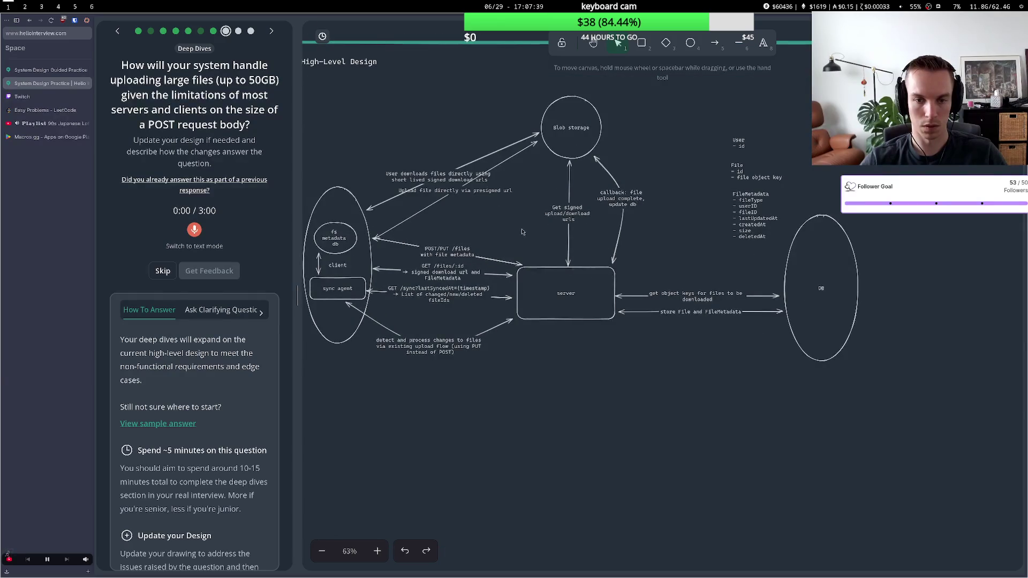
click(593, 42)
mouse_move(503, 200)
mouse_down()
mouse_move(531, 318)
mouse_move(523, 330)
mouse_up()
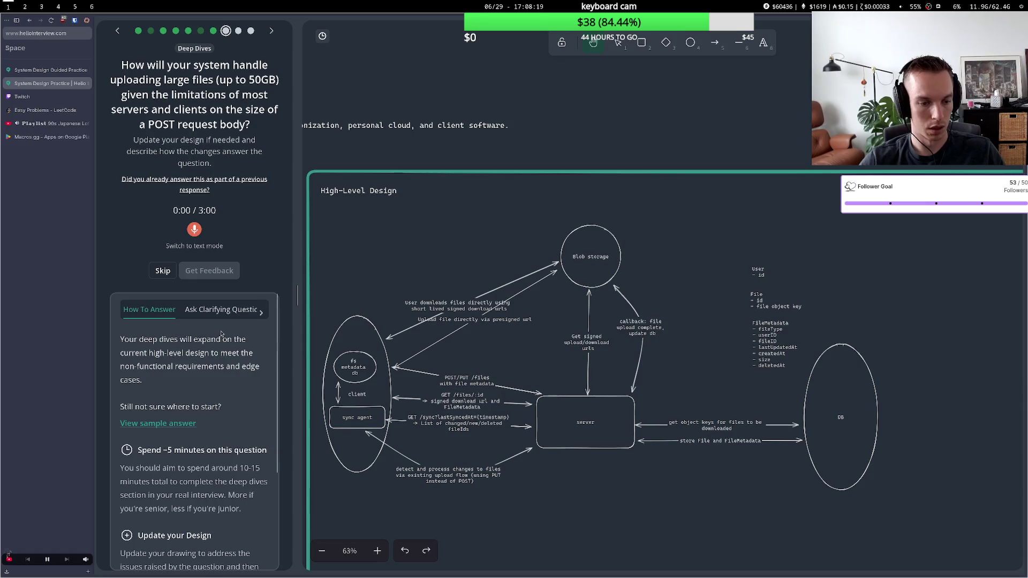
scroll(220, 332, down, 2)
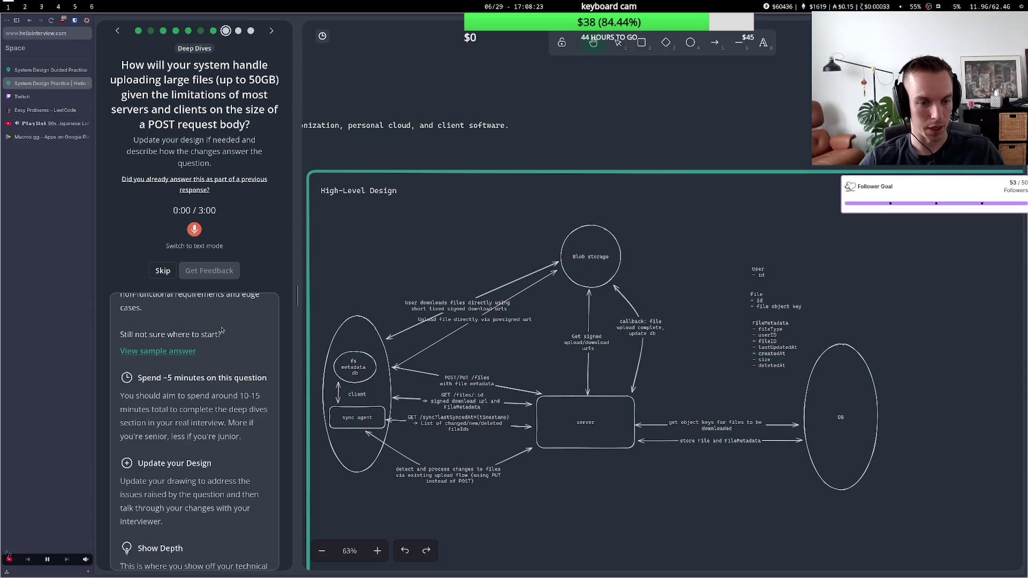
scroll(222, 330, up, 2)
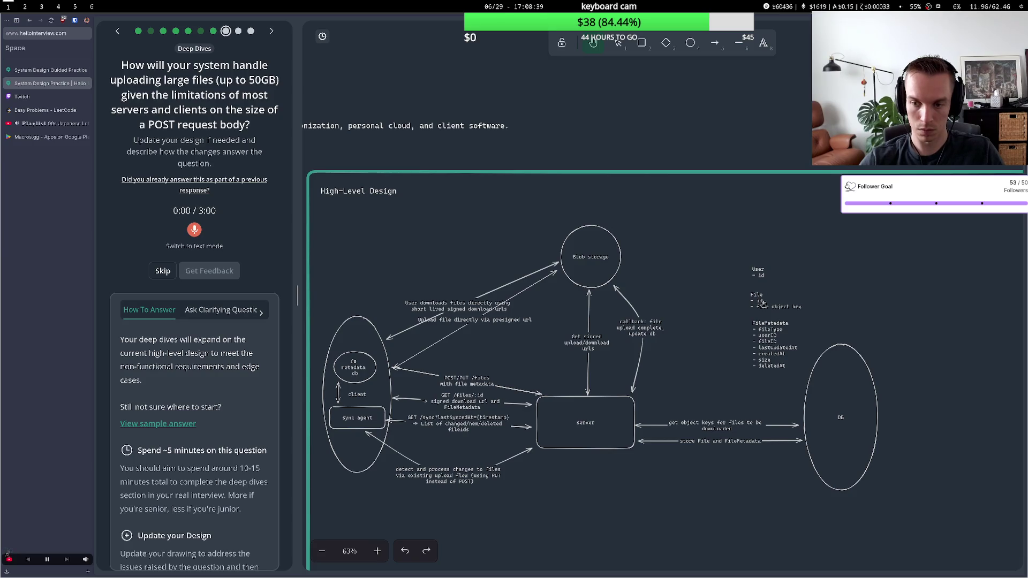
click(616, 47)
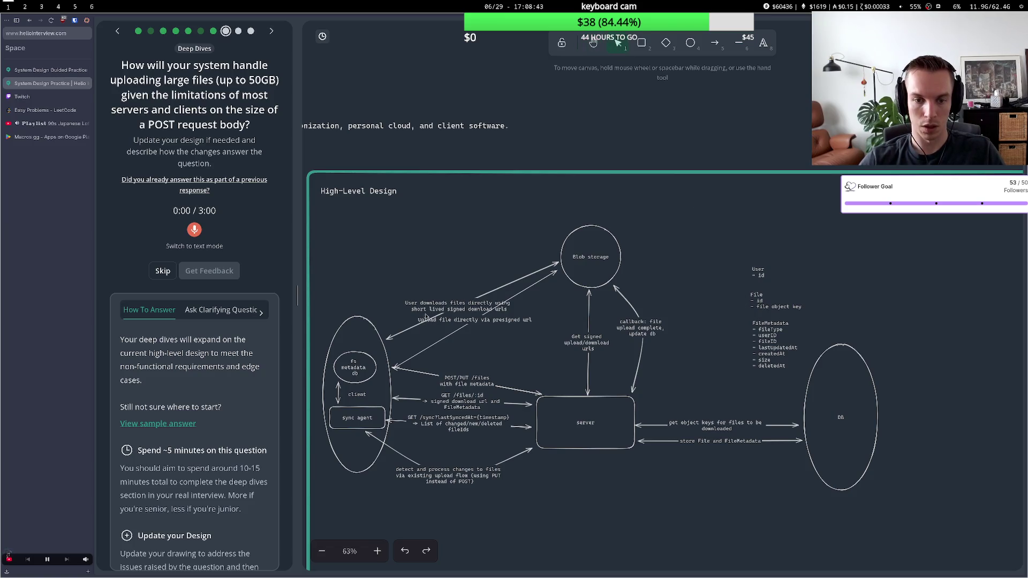
Move the download arrow's label up-left and raise its end near Blob storage
click(426, 317)
drag(458, 307, 401, 247)
drag(558, 262, 561, 236)
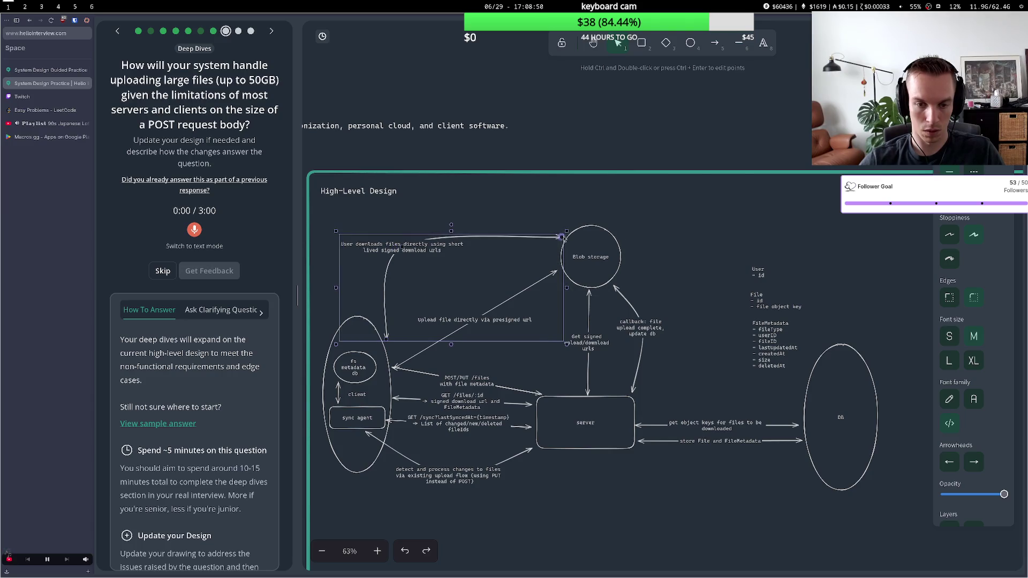
click(448, 323)
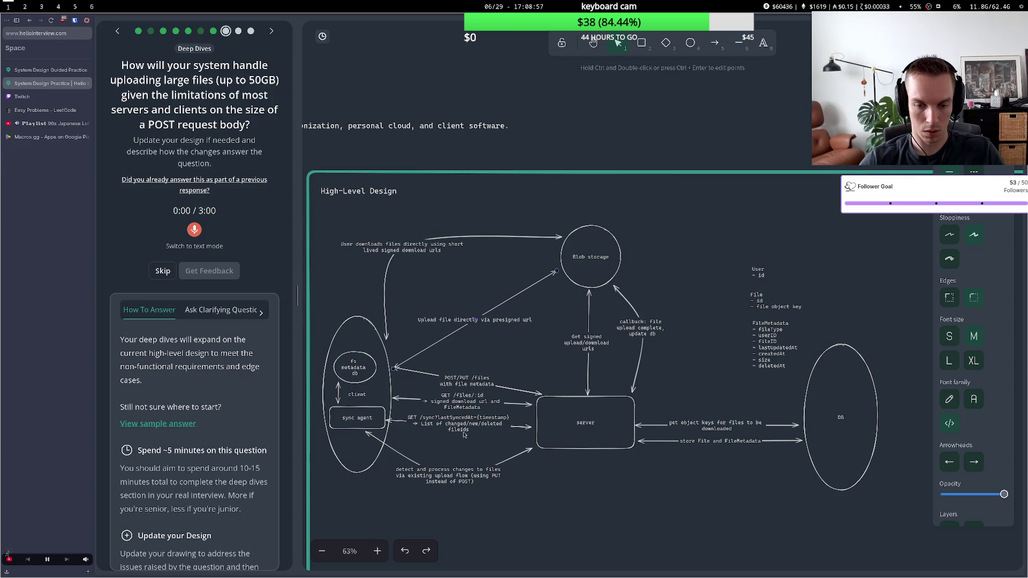
Inspect the File and FileMetadata entity text blocks
click(771, 327)
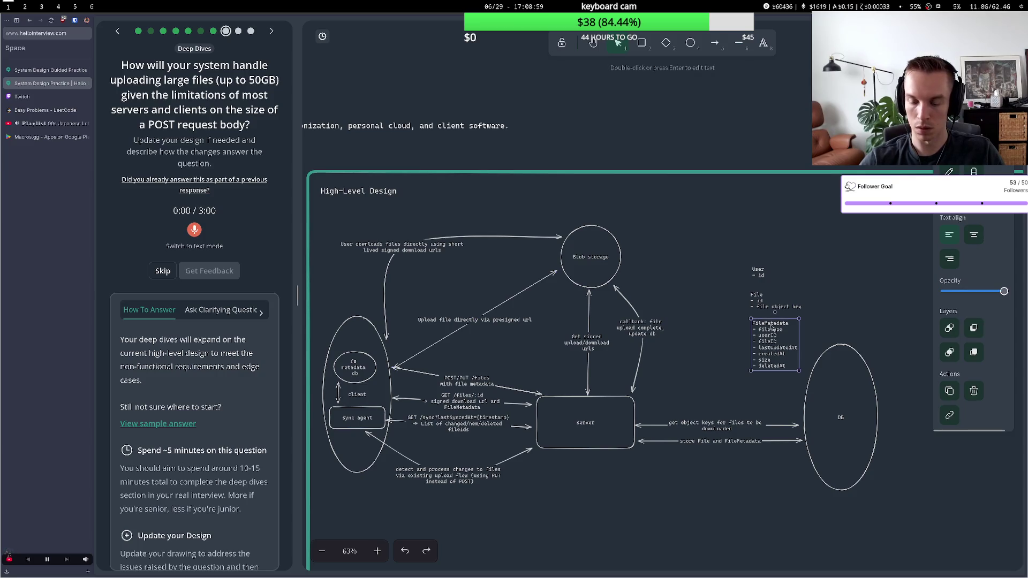
click(764, 310)
double_click(767, 307)
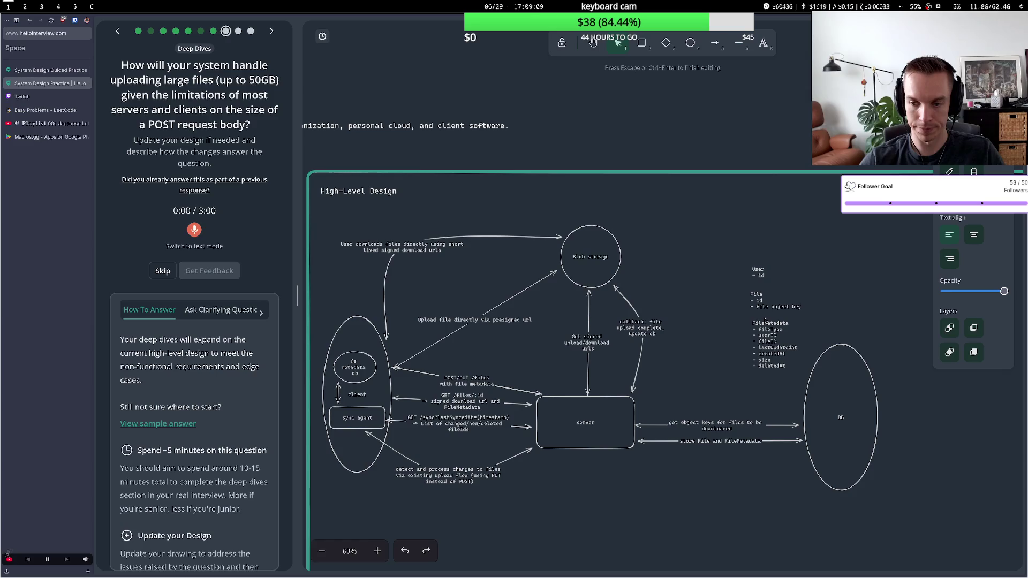
key(Escape)
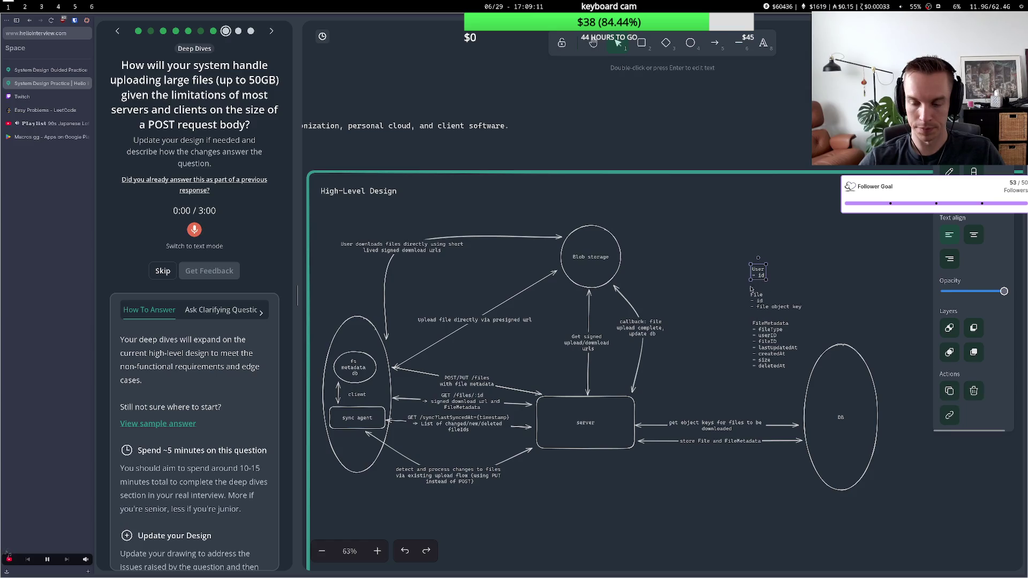
click(744, 300)
click(768, 310)
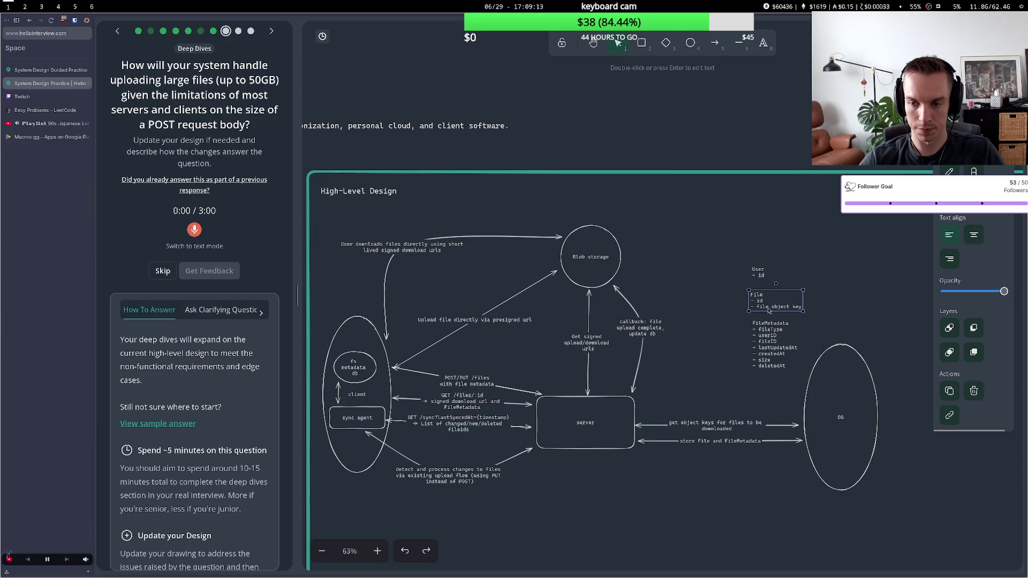
click(772, 333)
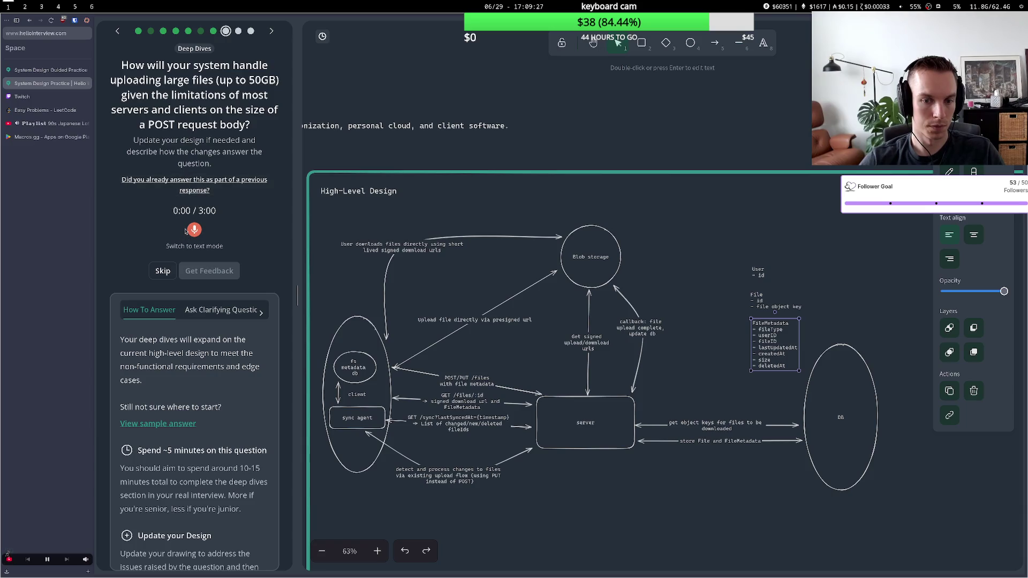
Space out the POST/PUT, GET /sync and GET /files/:id arrows, attaching them to the client
click(393, 368)
mouse_move(393, 368)
mouse_down()
mouse_move(394, 382)
mouse_move(390, 354)
mouse_up()
click(418, 373)
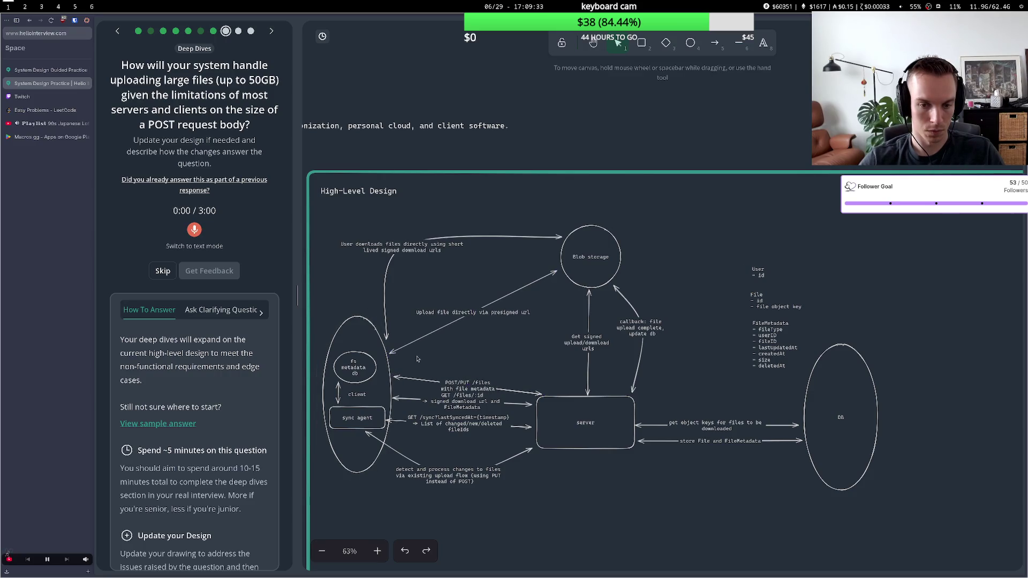
click(397, 418)
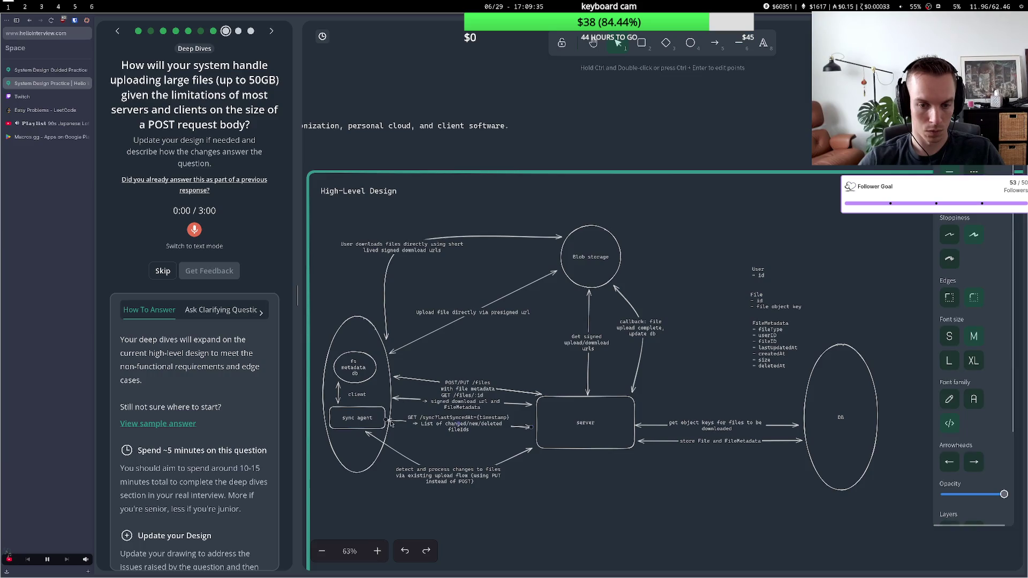
drag(387, 422, 389, 431)
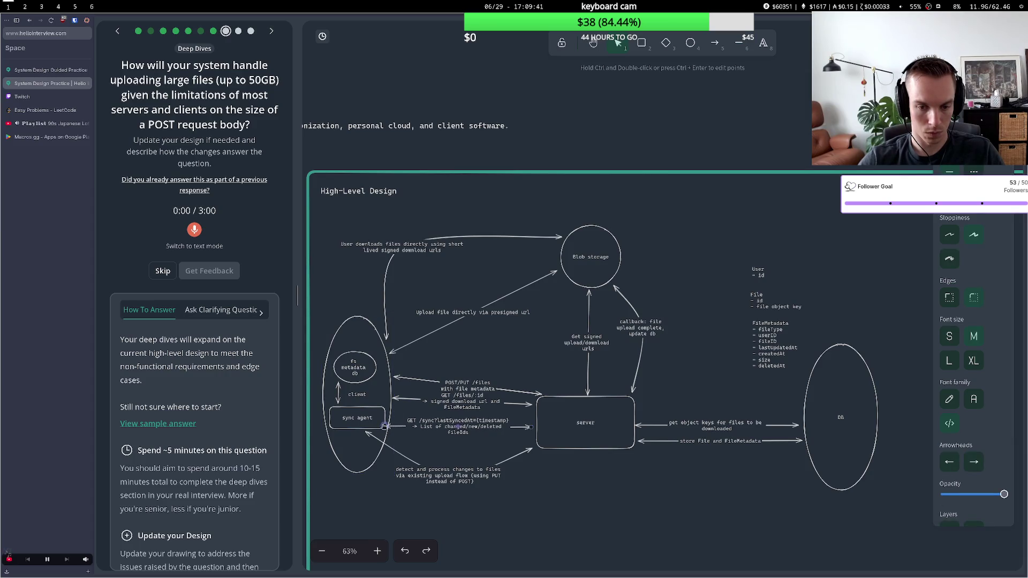
click(395, 409)
drag(396, 406, 394, 404)
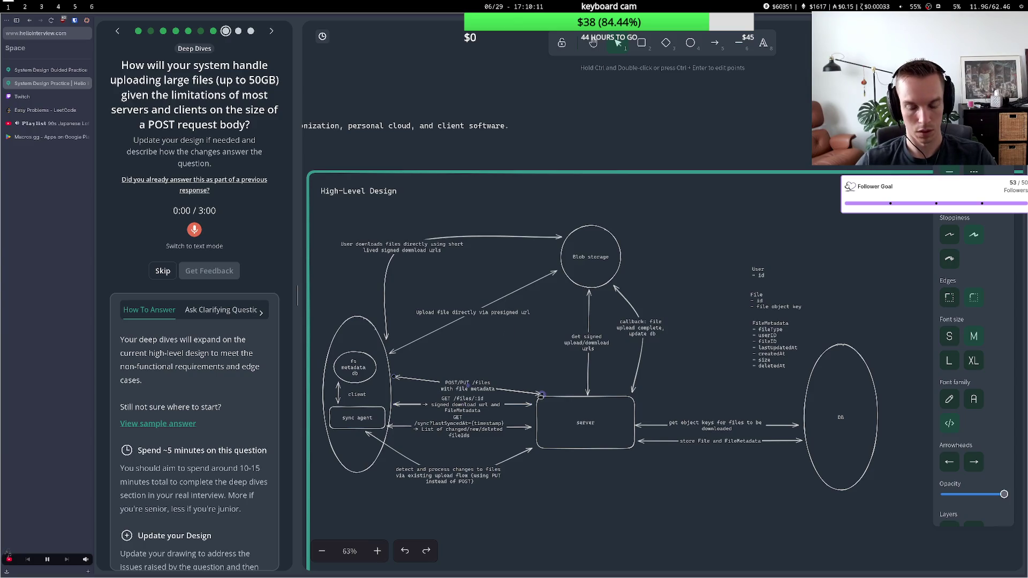
drag(394, 378, 393, 377)
click(503, 344)
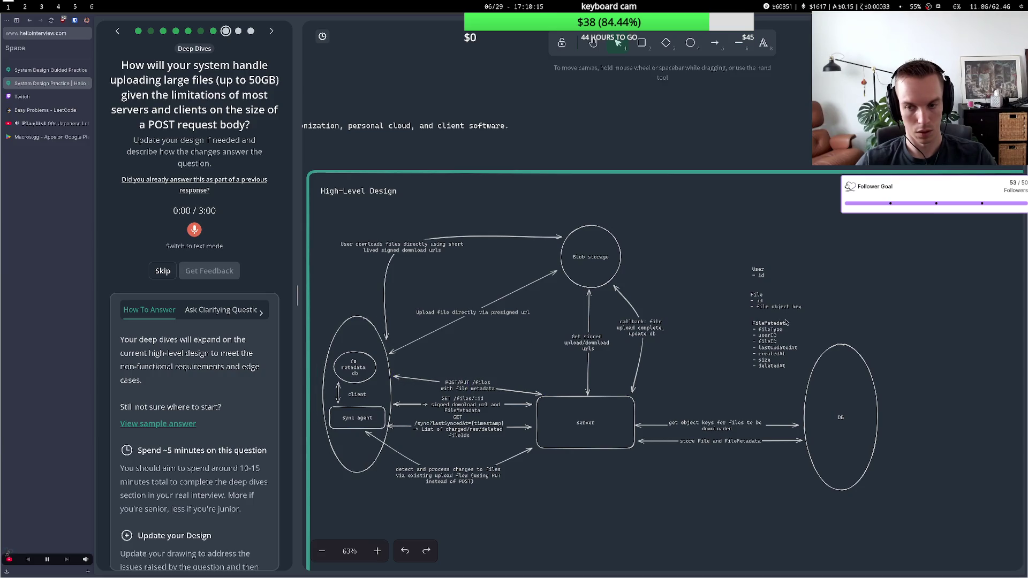
click(379, 324)
Attach the curved download arrow's end to the client and open the FileMetadata text
drag(385, 337, 366, 312)
click(630, 359)
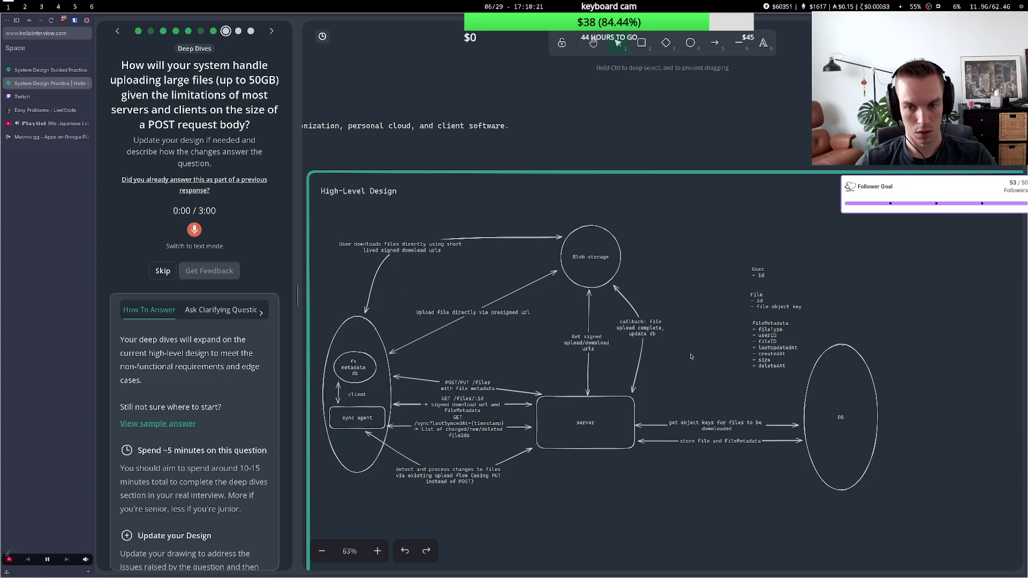
click(777, 369)
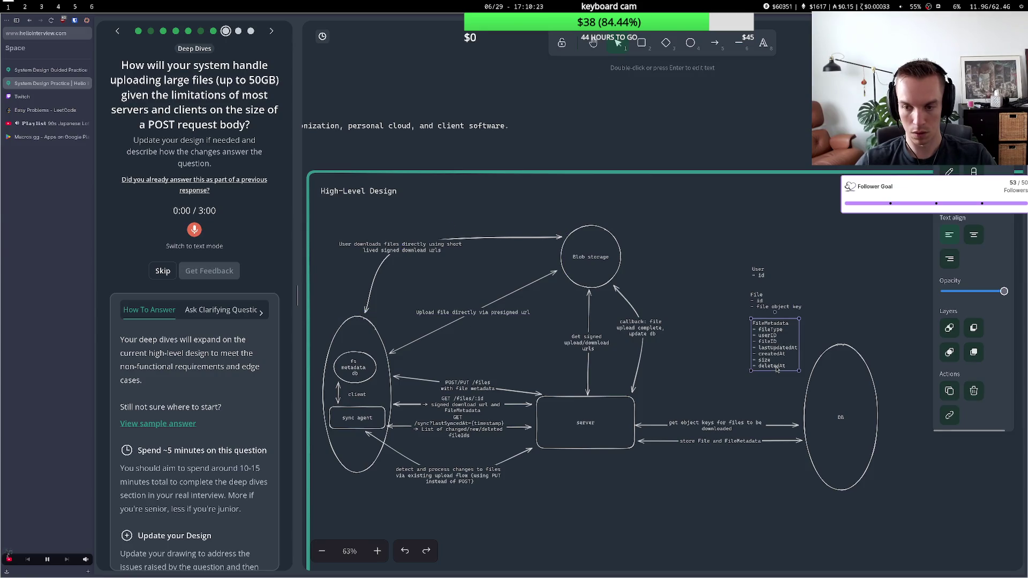
double_click(773, 345)
drag(776, 341, 760, 341)
Open the File entity text and select its 'file object key' field
click(764, 313)
double_click(760, 295)
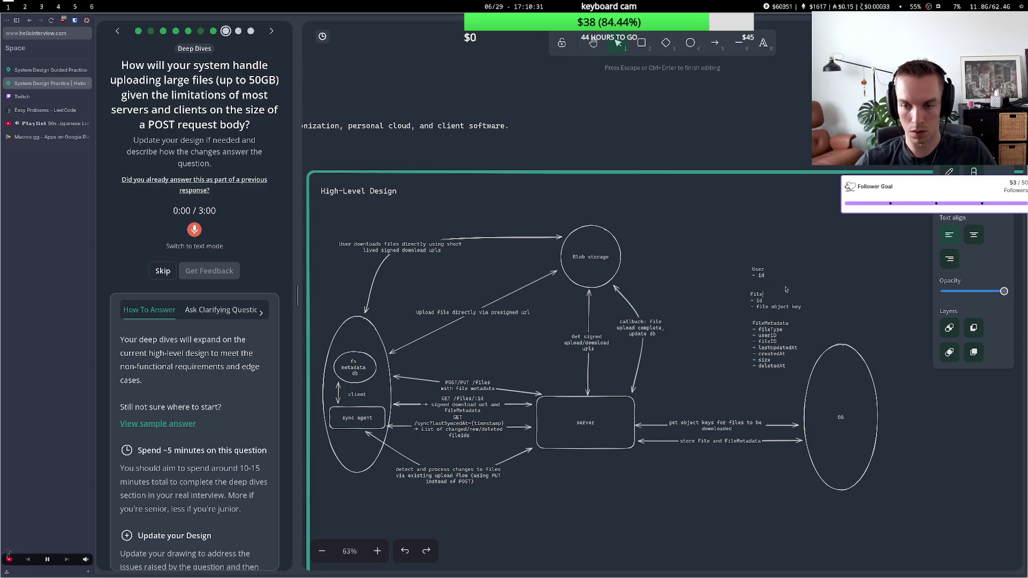
text(Chunk)
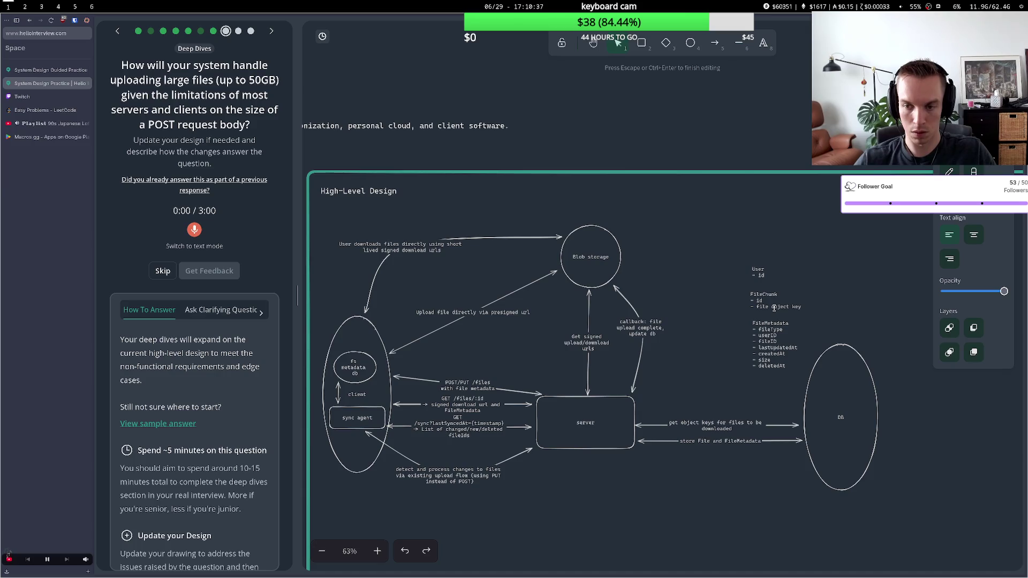
key(BackSpace)
key(BackSpace)
key(BackSpace)
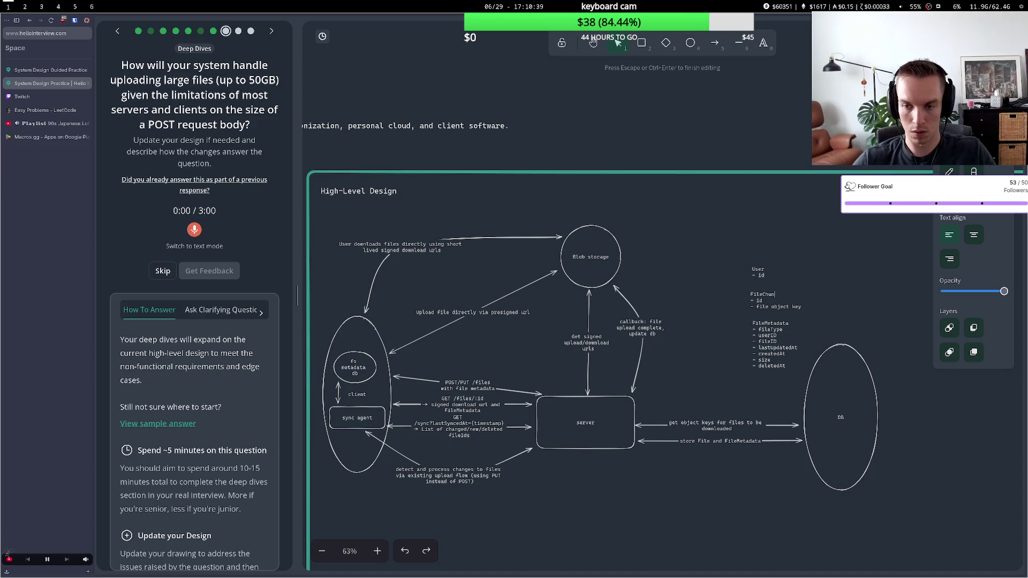
click(789, 307)
drag(802, 307, 757, 306)
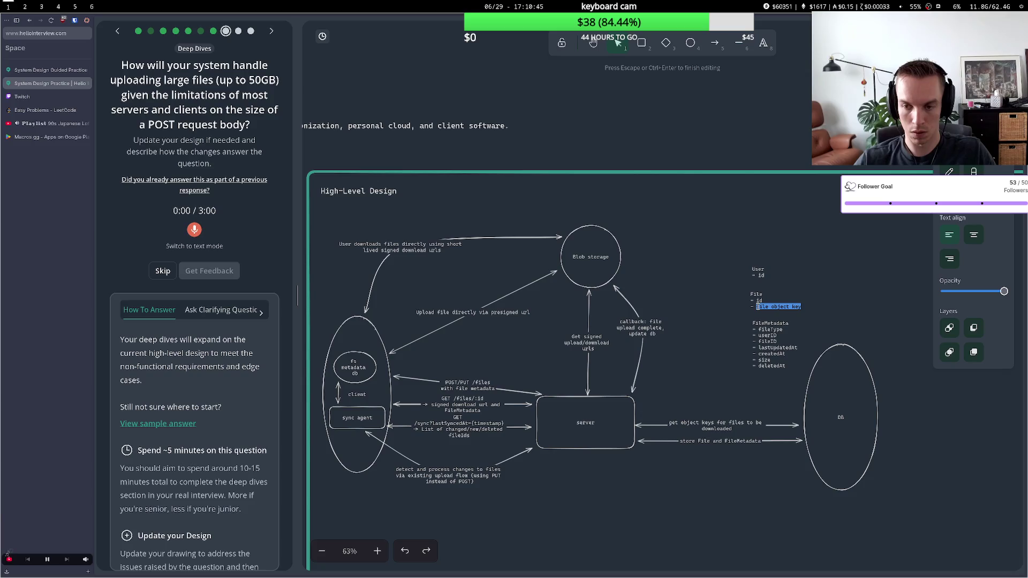
Try out 'chunks' and 'FileChunk' edits in the File entity, then revert them
double_click(769, 342)
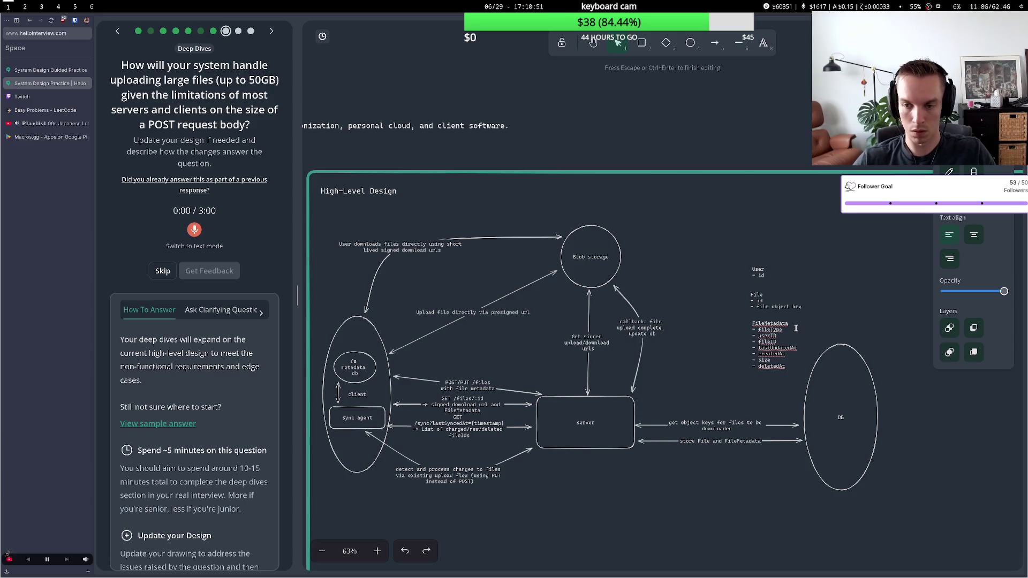
click(789, 306)
double_click(789, 306)
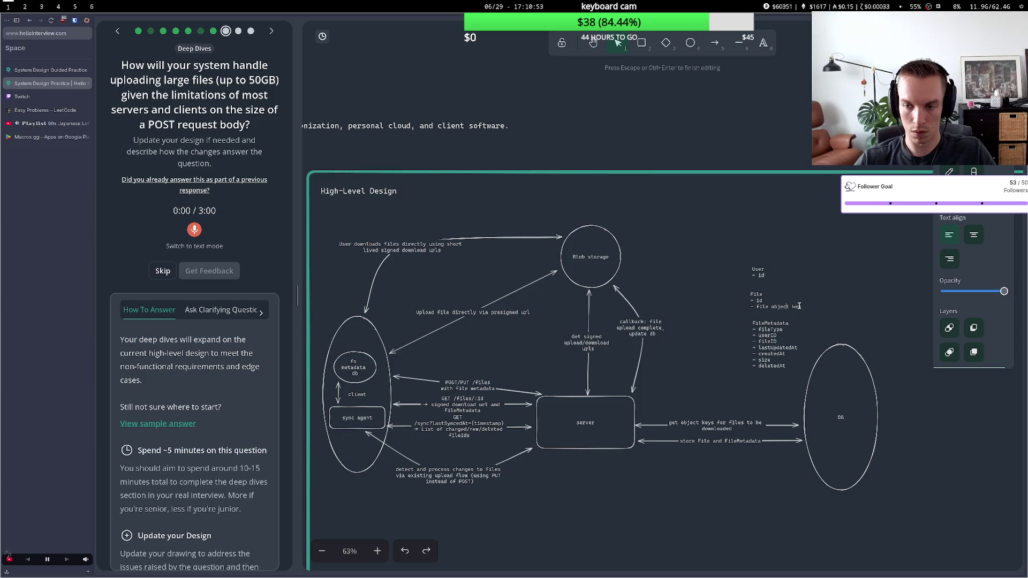
drag(801, 307, 757, 308)
text(chunks)
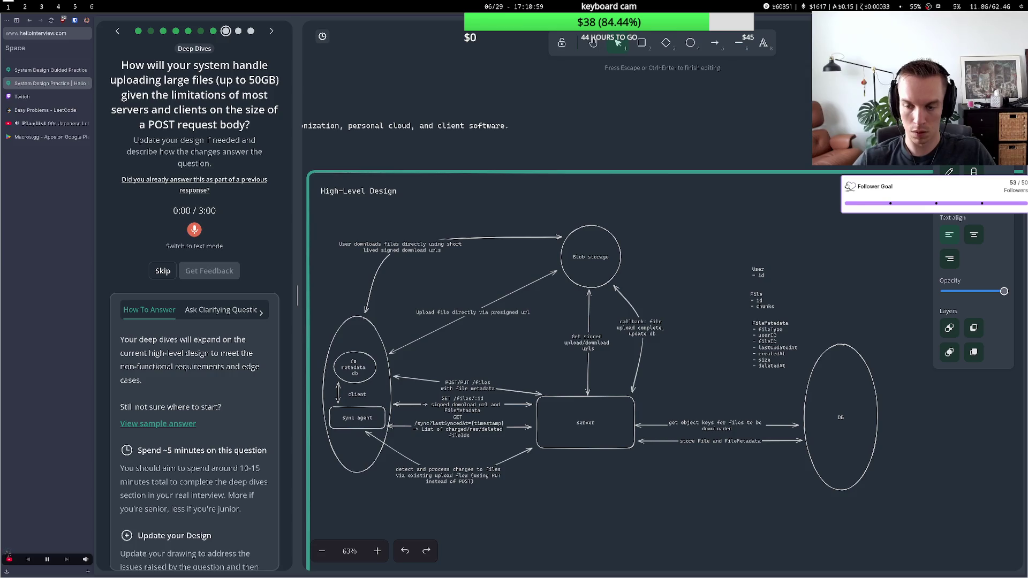
key(BackSpace)
key(BackSpace)
key(BackSpace)
click(766, 296)
text(Chunk)
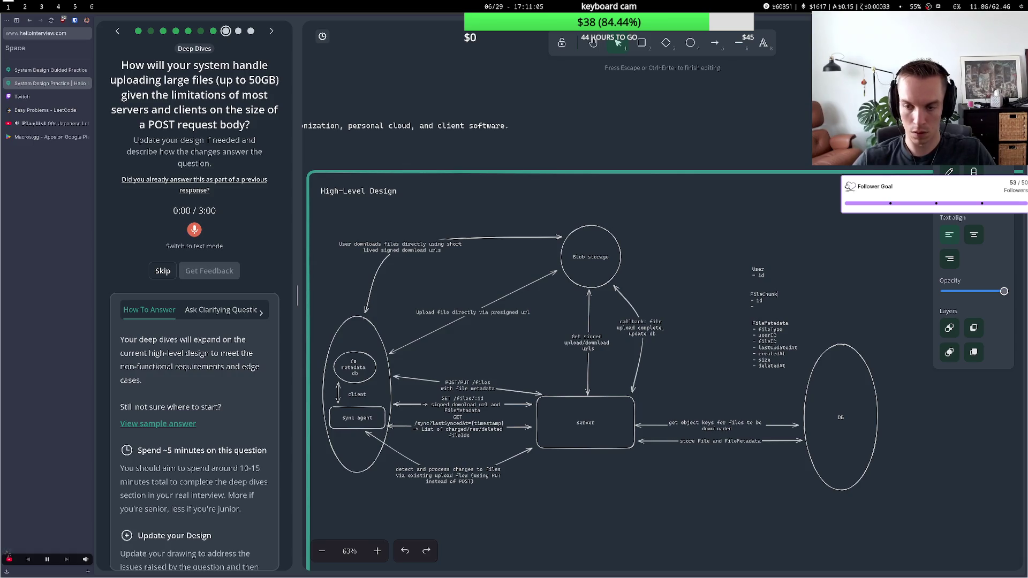
key(BackSpace)
key(BackSpace)
key(BackSpace)
Set the File entity's third field to 'chunkIds[]' and move the User entity higher
double_click(761, 307)
click(761, 307)
text(chunk)
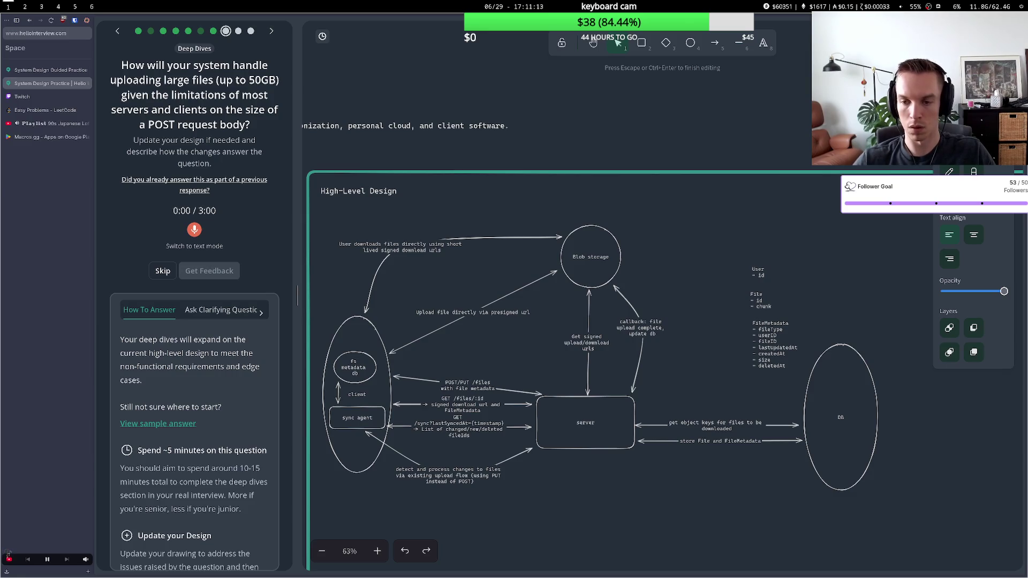
text(s)
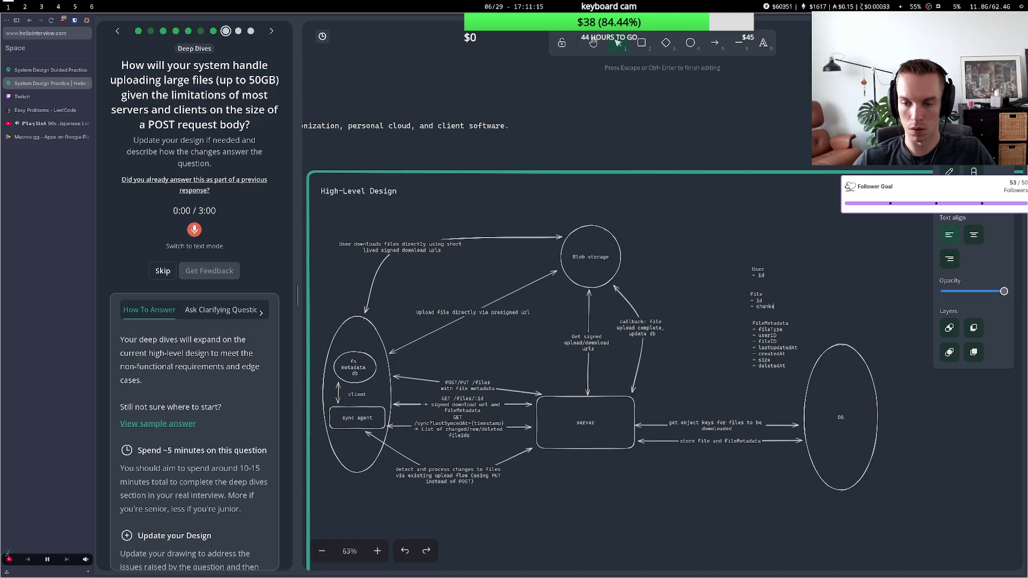
key(BackSpace)
text(Ids)
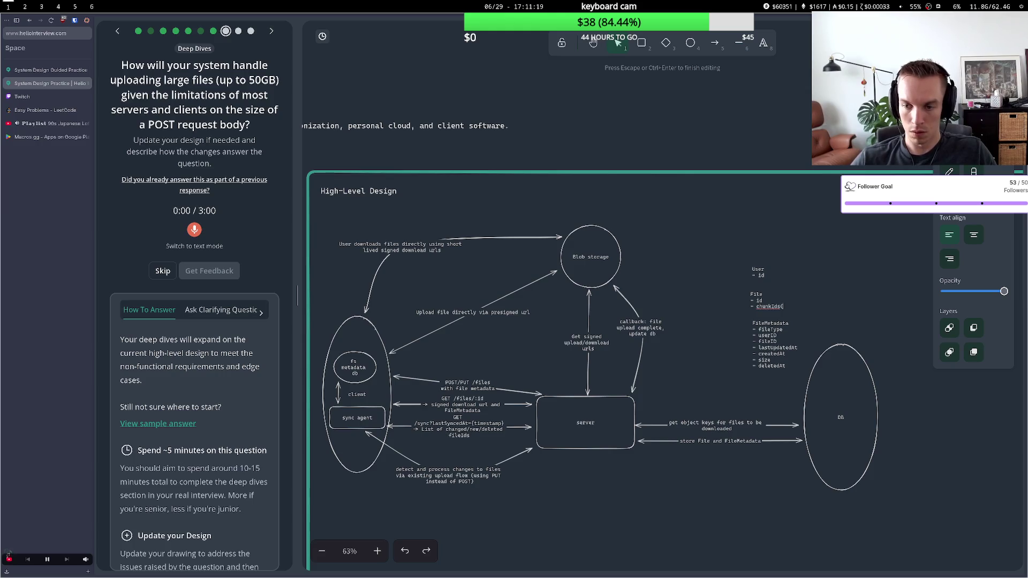
text([])
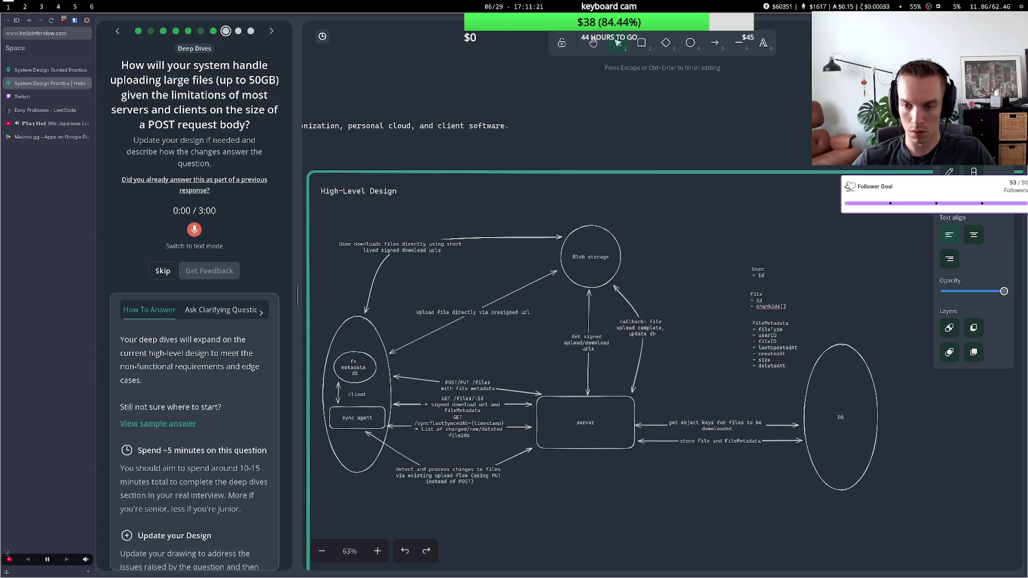
drag(764, 273, 763, 228)
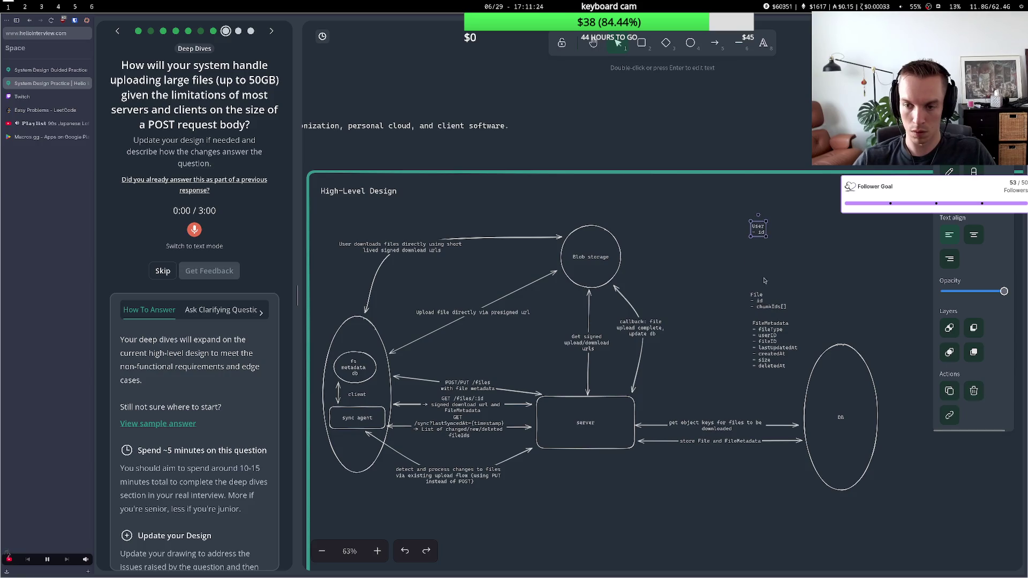
click(759, 305)
Create a FileChunks note with '- object key' and a status field starting 'uploaded'
click(759, 251)
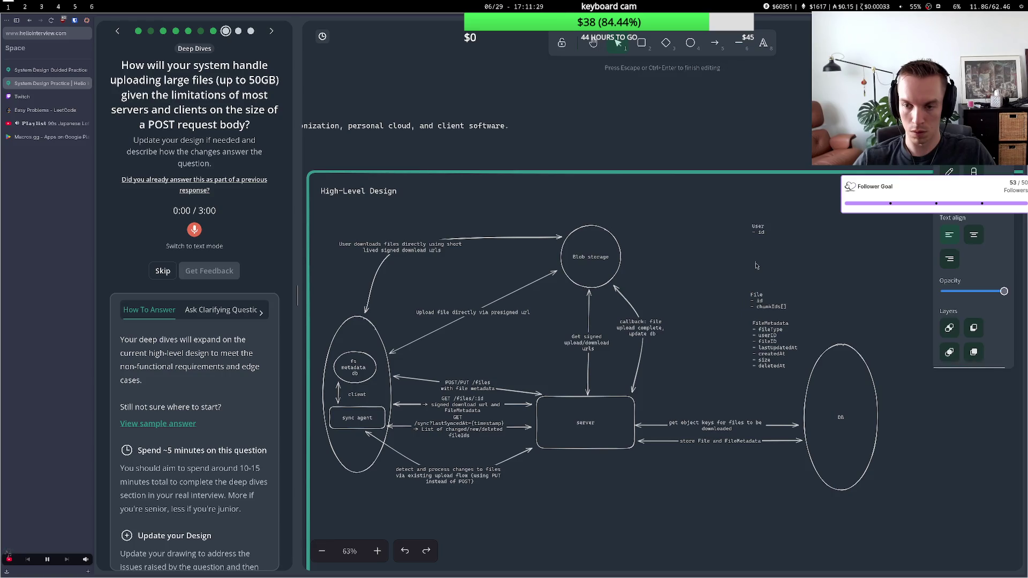
double_click(754, 262)
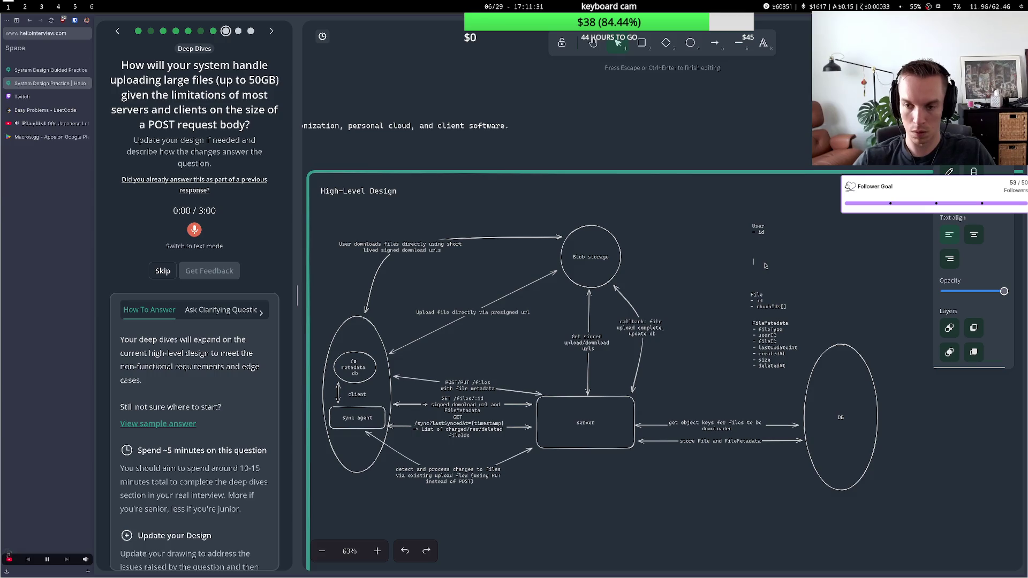
text(File)
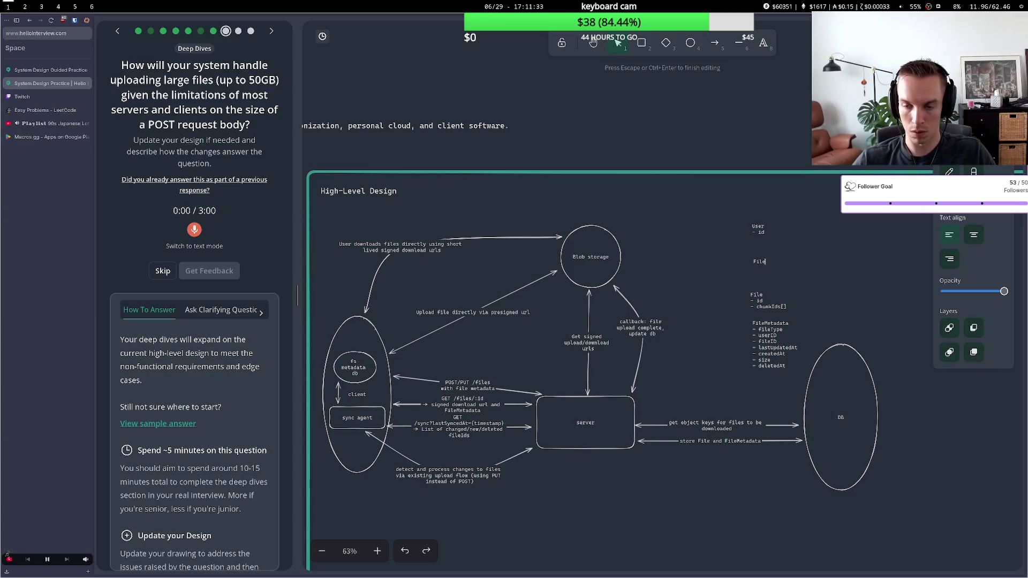
text(Chunks)
key(Return)
text(- )
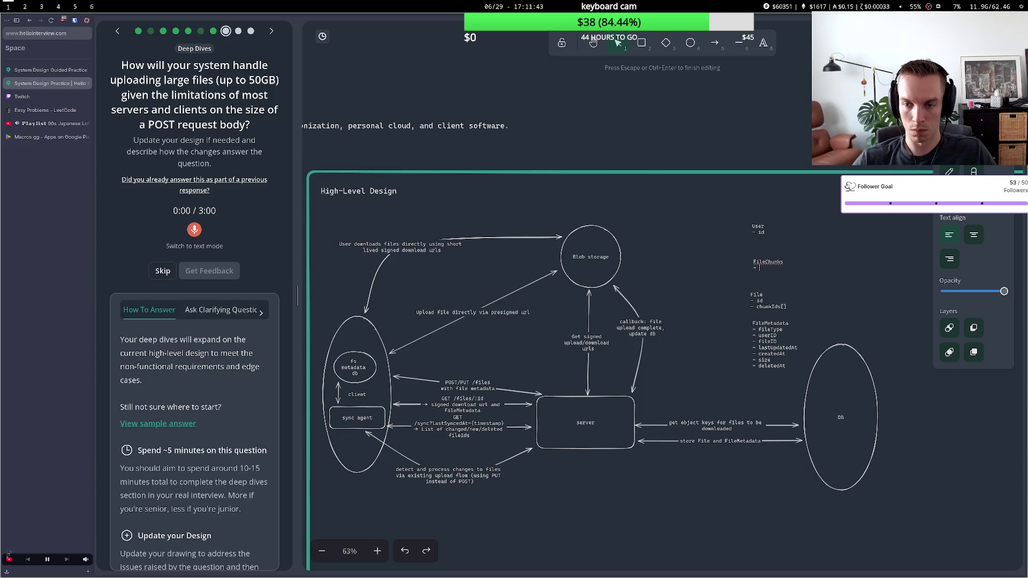
text(obje)
text(ct)
text( key )
text(- status:)
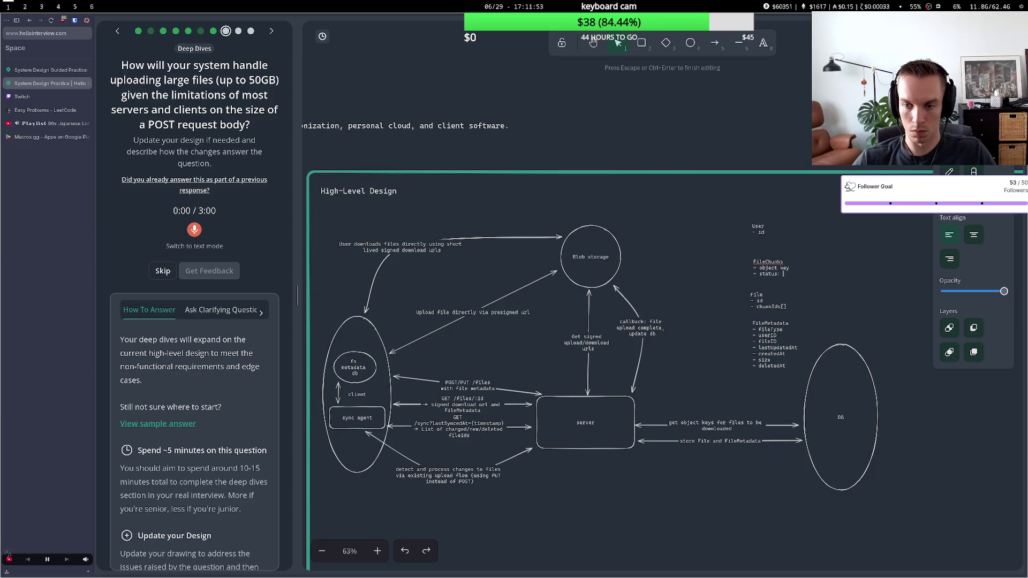
key(BackSpace)
key(BackSpace)
text(uploaded)
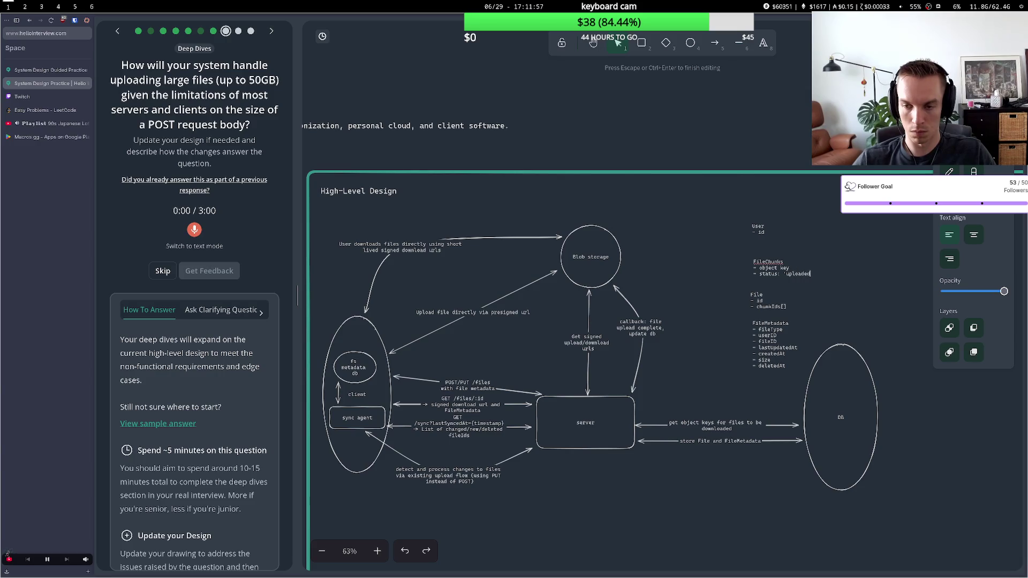
text(')
key(BackSpace)
text(,)
key(BackSpace)
text(' |)
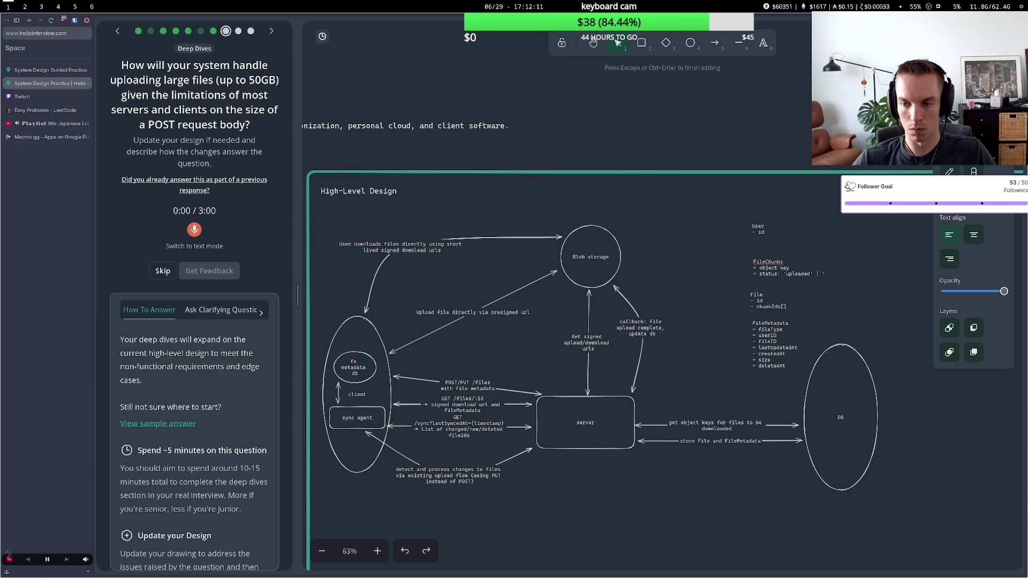
text( ting)
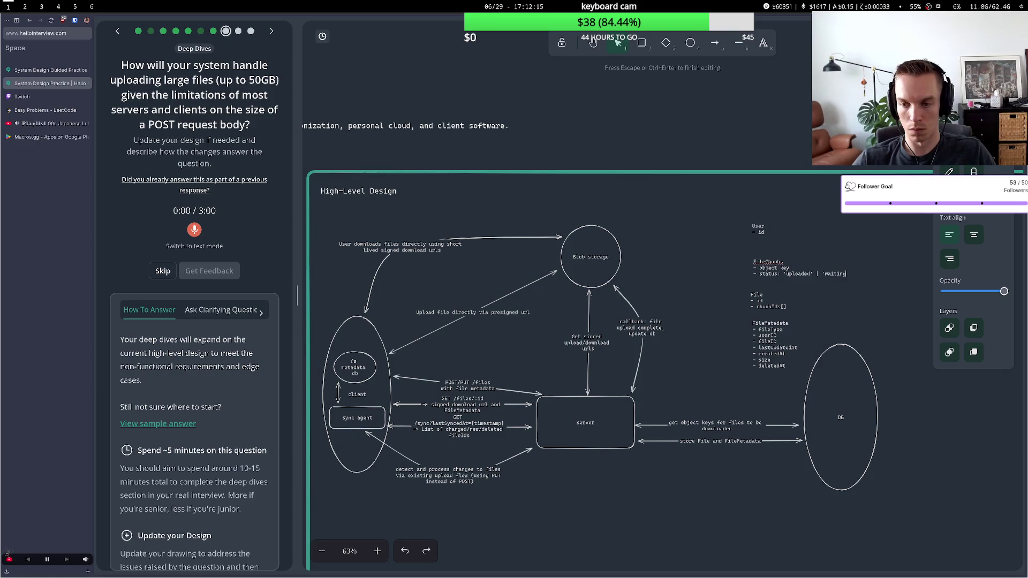
Complete the status options as 'uploaded' | 'waiting'
key(BackSpace)
key(BackSpace)
key(BackSpace)
text(partial' |)
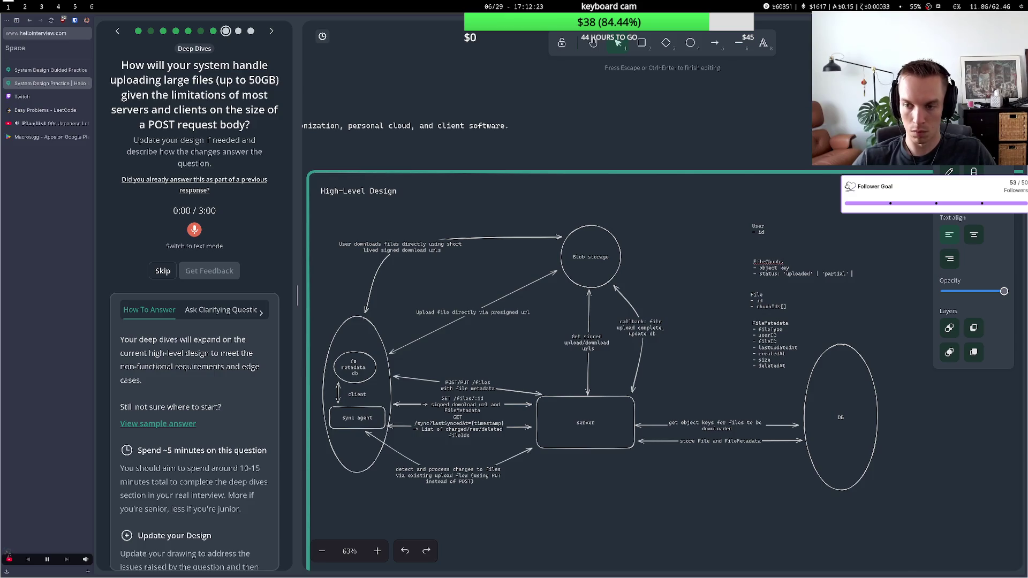
text(')
text(wai)
text(ting)
key(BackSpace)
key(BackSpace)
key(BackSpace)
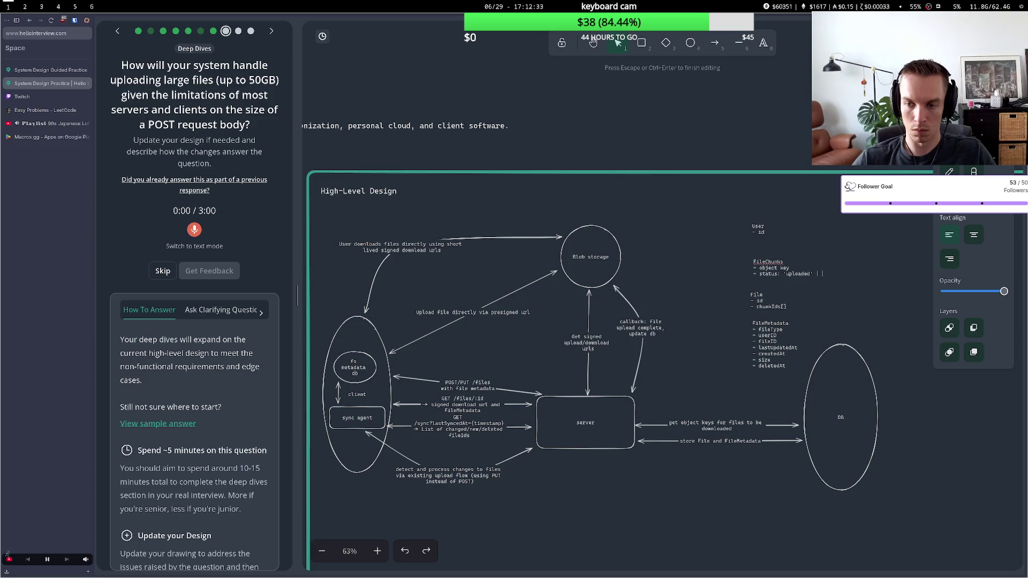
text(waiting)
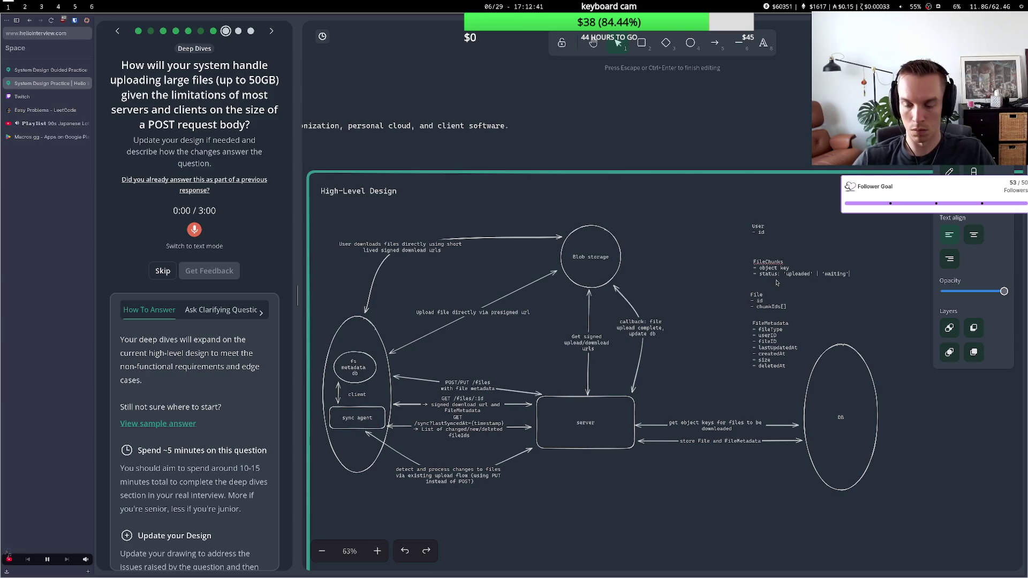
key(Return)
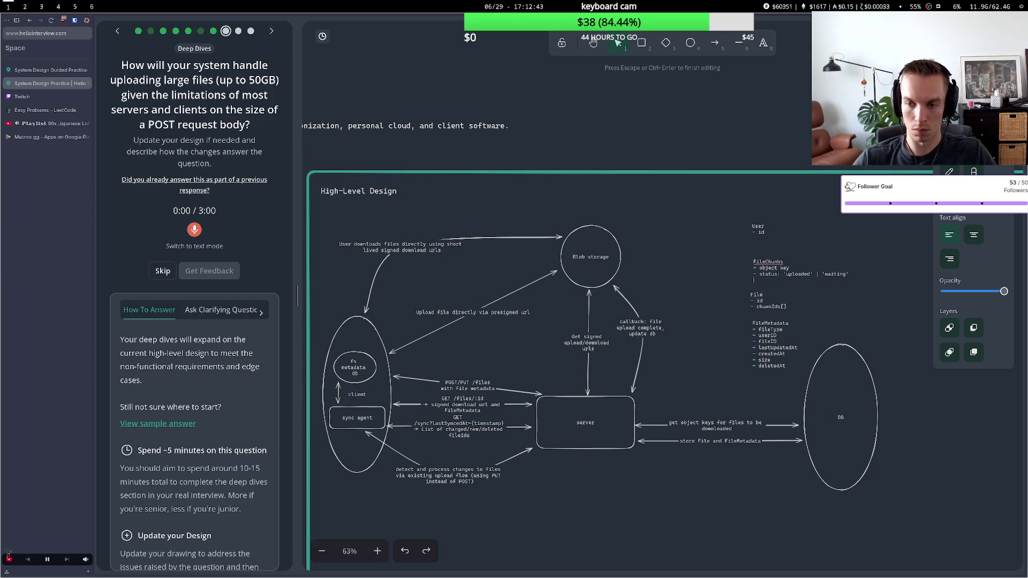
text(-)
key(BackSpace)
key(BackSpace)
key(BackSpace)
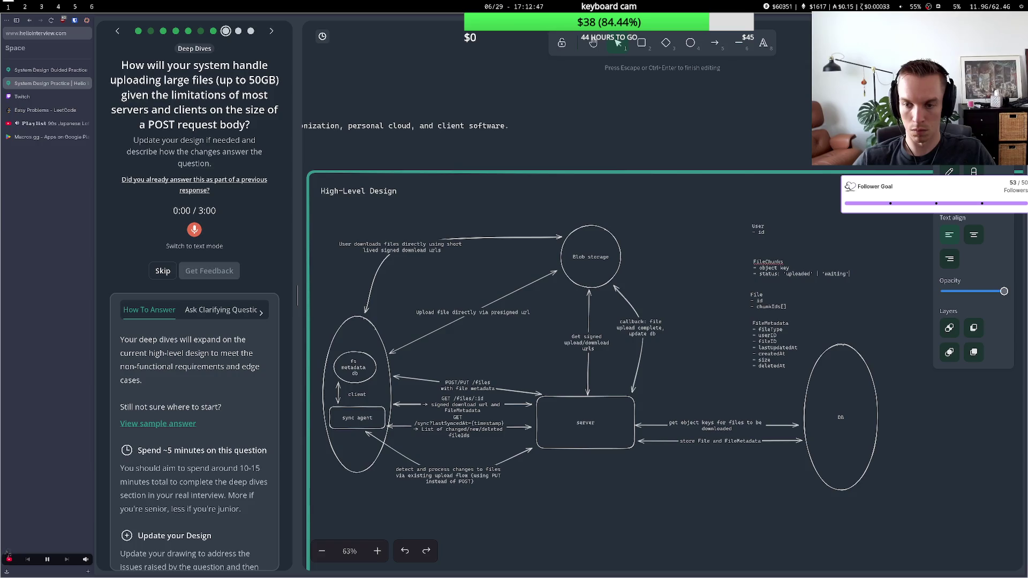
Add an '- id' field under the title and move the note up-left into place
click(782, 262)
key(Return)
text(- id)
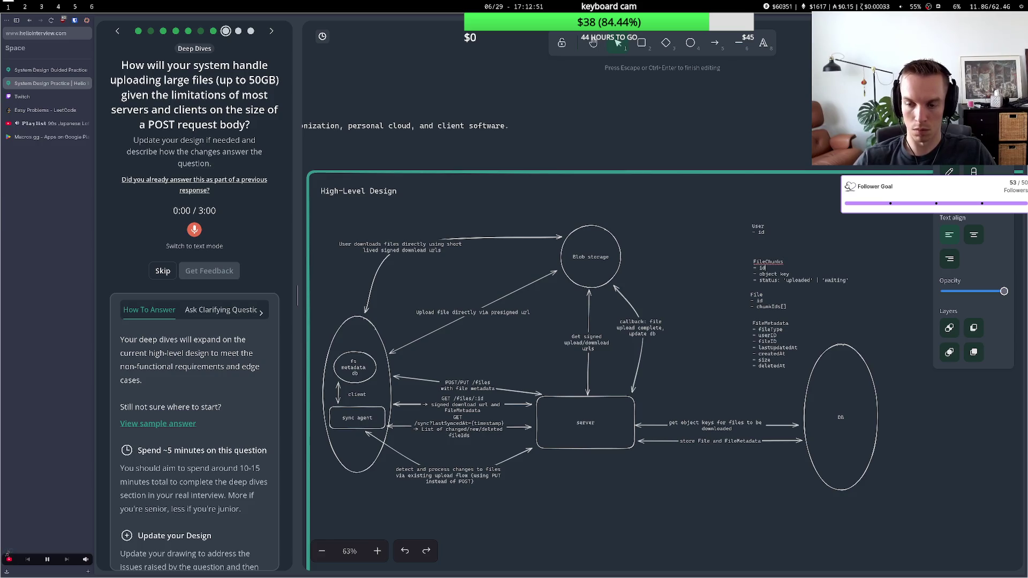
key(Escape)
mouse_move(778, 264)
mouse_down()
mouse_move(761, 230)
mouse_move(744, 229)
mouse_up()
click(765, 252)
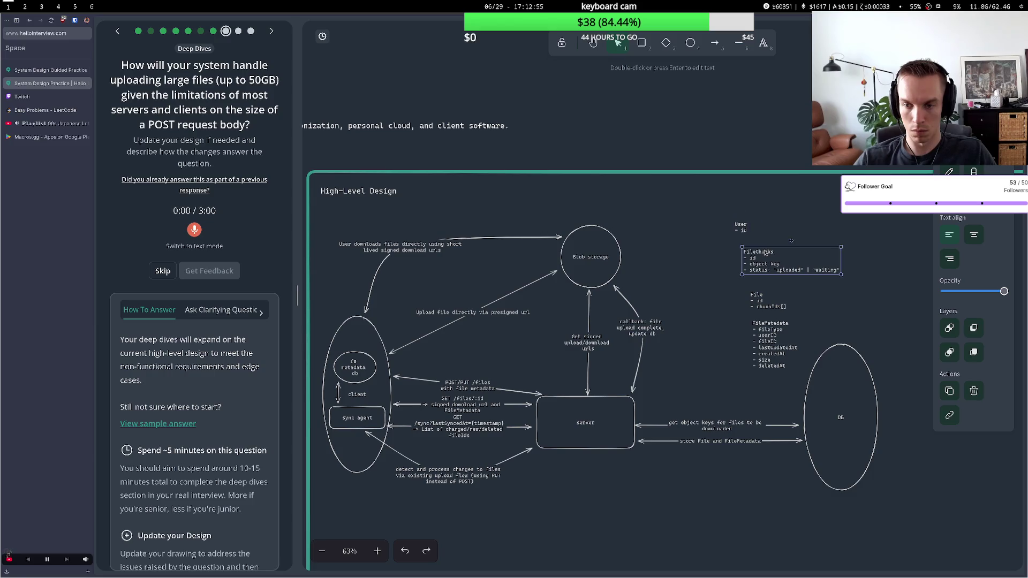
Rename the note's title to FileChunk and shift the User label slightly right
double_click(765, 253)
click(789, 248)
key(BackSpace)
click(808, 239)
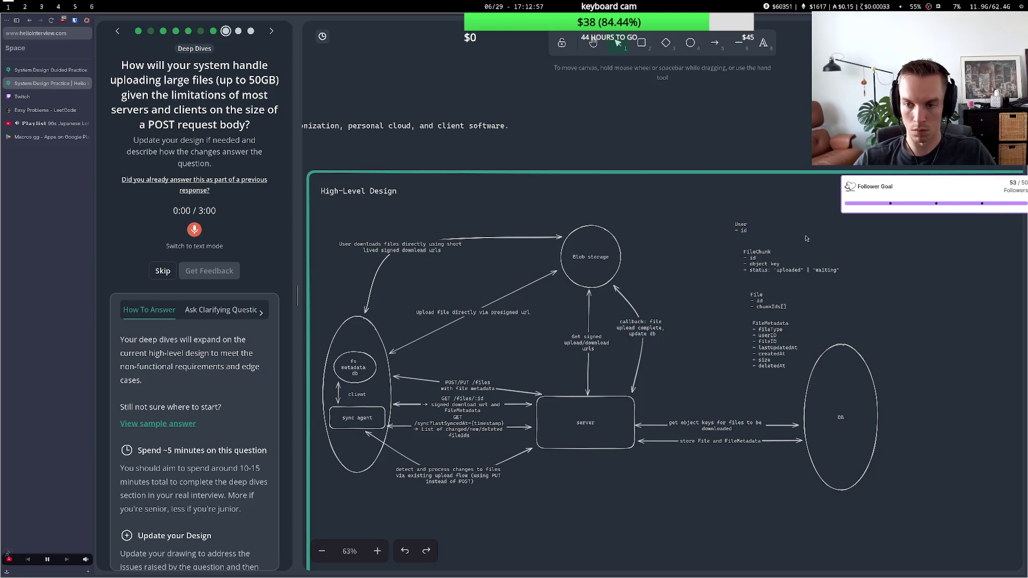
mouse_move(732, 225)
mouse_down()
mouse_move(745, 223)
mouse_move(754, 251)
mouse_up()
click(750, 249)
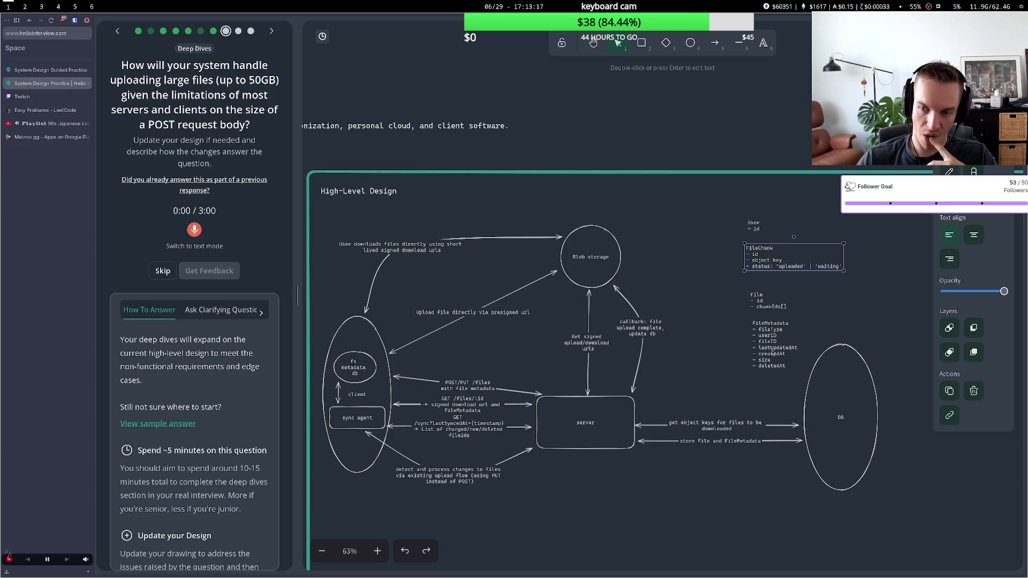
double_click(781, 268)
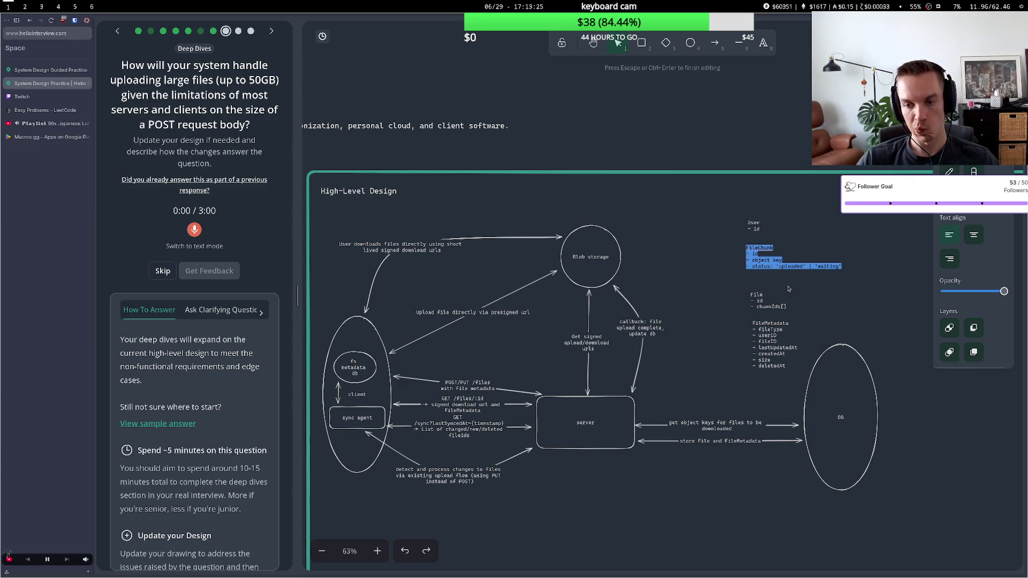
Add a new field line under the FileChunk status line, then discard it
click(836, 266)
key(End)
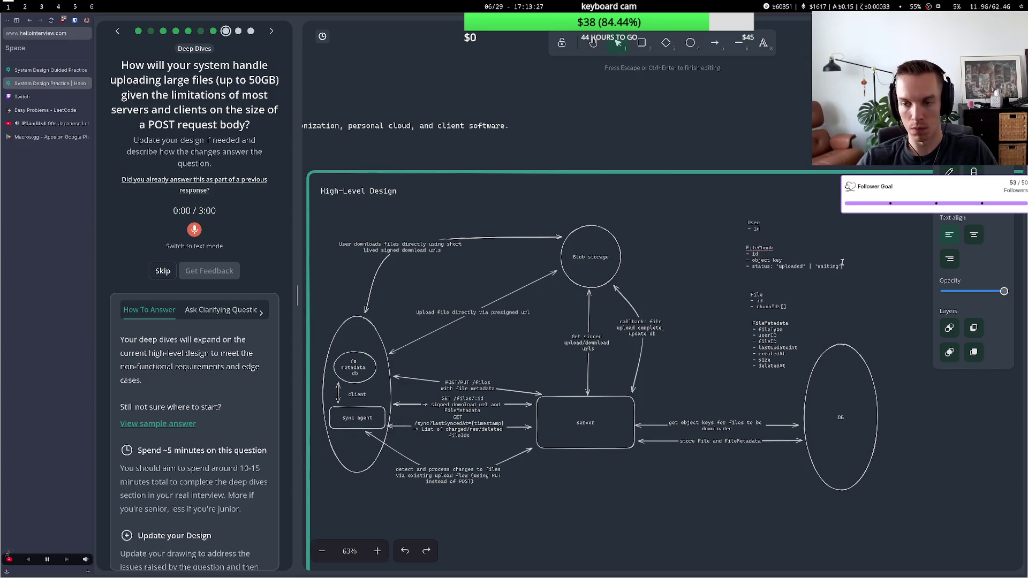
key(Return)
text(- las)
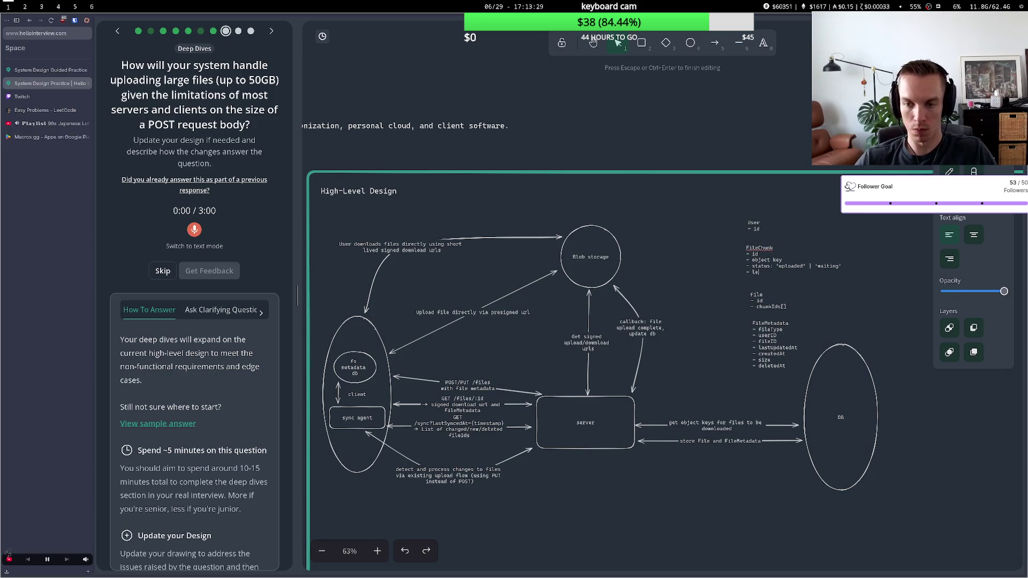
key(BackSpace)
key(BackSpace)
key(BackSpace)
key(BackSpace)
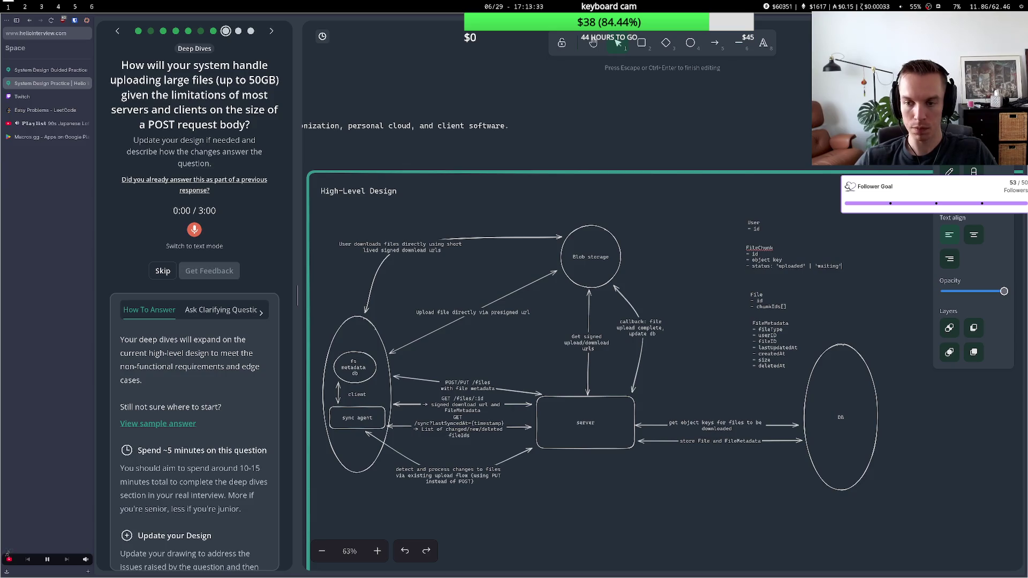
key(Escape)
Drag the FileChunk, FileMetadata and User notes so all four entities share one left edge
mouse_move(760, 253)
mouse_down()
mouse_move(746, 230)
mouse_move(751, 254)
mouse_up()
drag(758, 297, 752, 336)
click(760, 330)
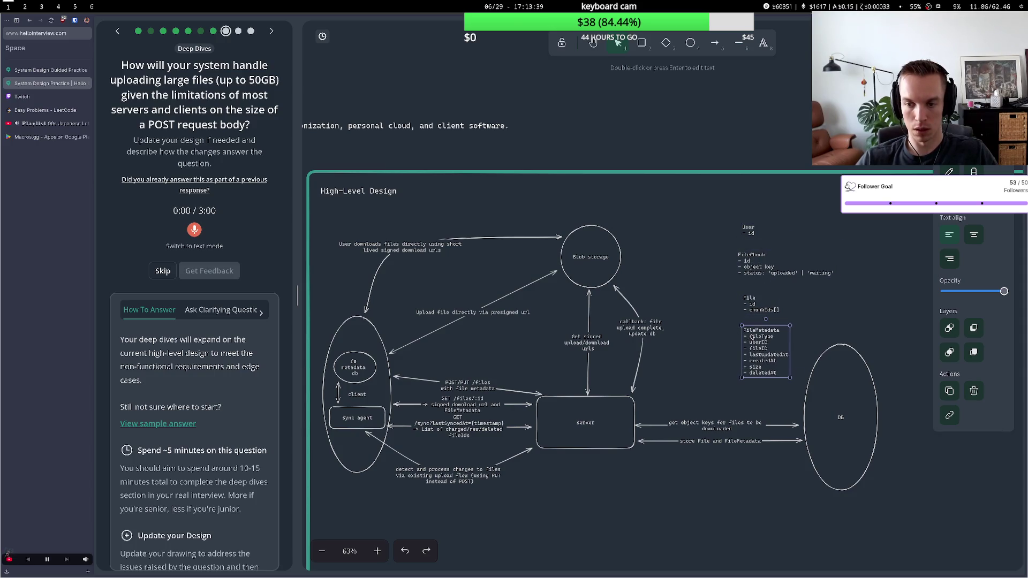
drag(752, 256, 749, 239)
click(700, 282)
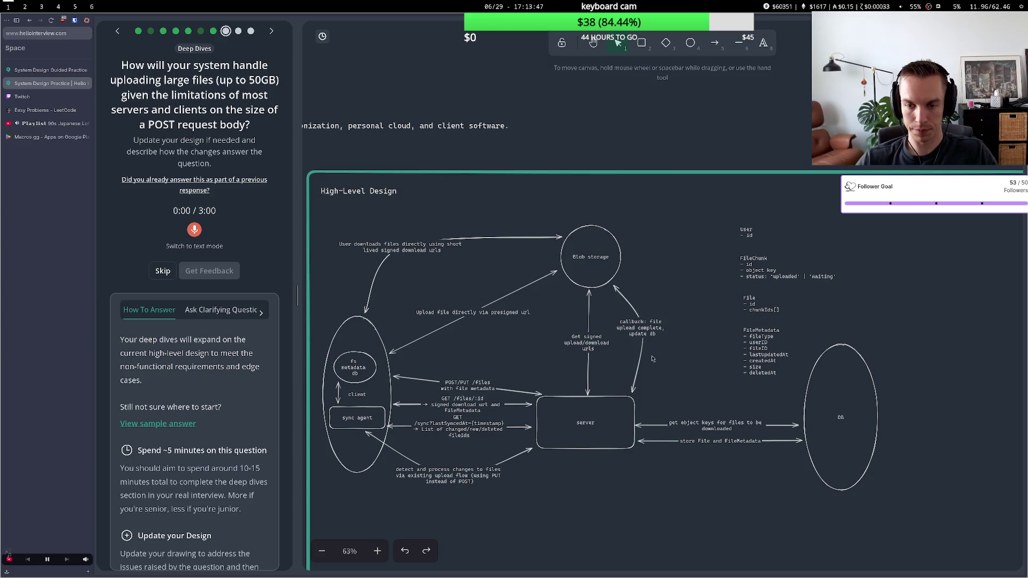
double_click(633, 333)
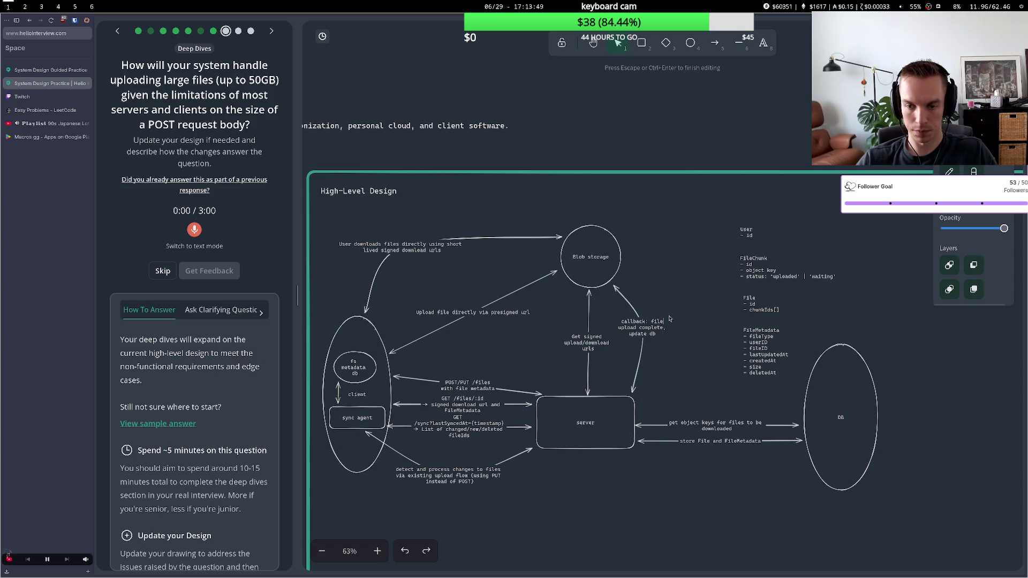
Change the callback label to 'file chunk upload complete' and make the upload arrow say 'file chunks'
text(chunk)
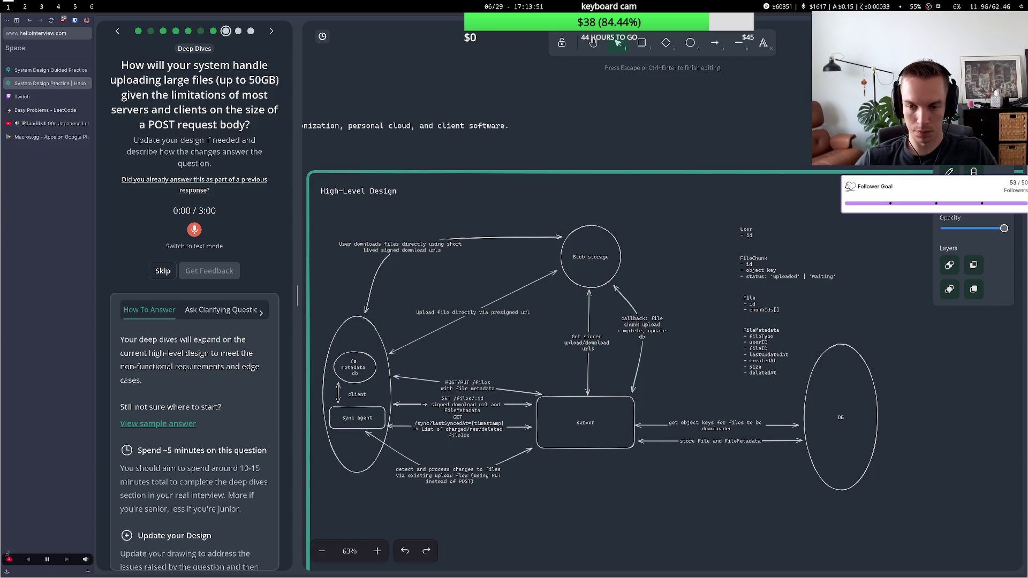
click(450, 315)
double_click(450, 315)
click(450, 312)
text(ch)
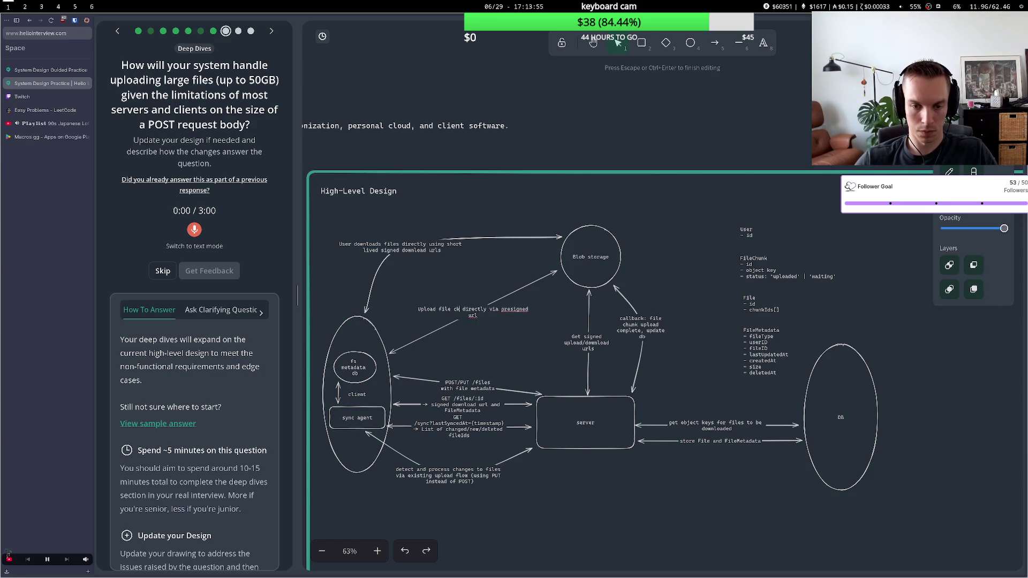
text(unks)
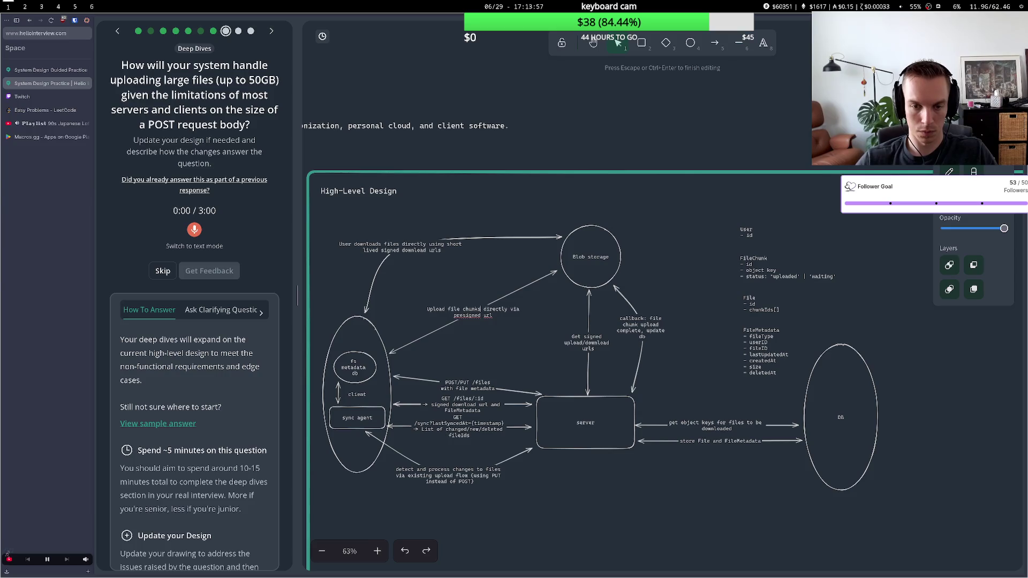
click(489, 349)
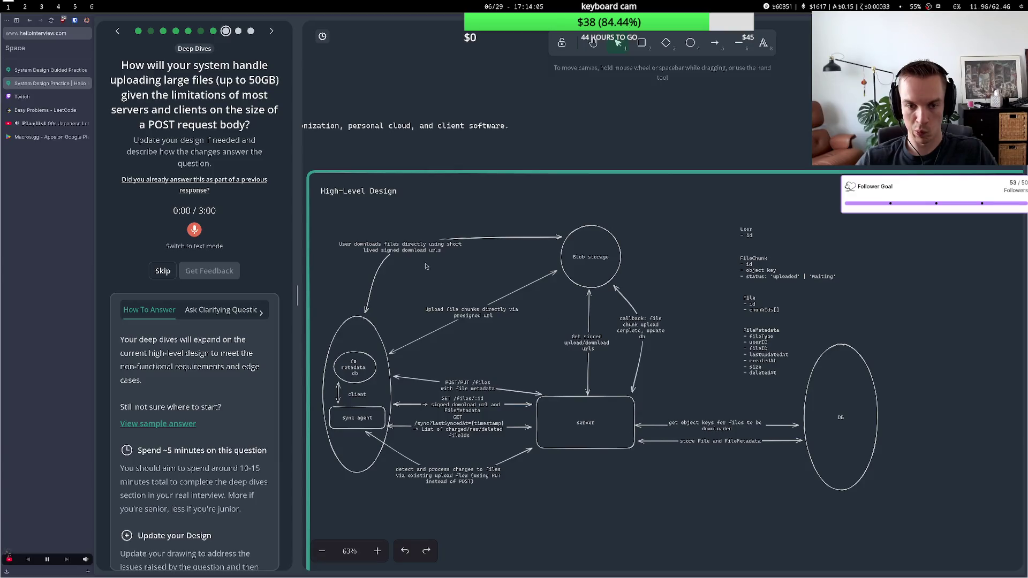
Check the download, storage and change-detection arrows, ending with the sync agent box selected
click(398, 249)
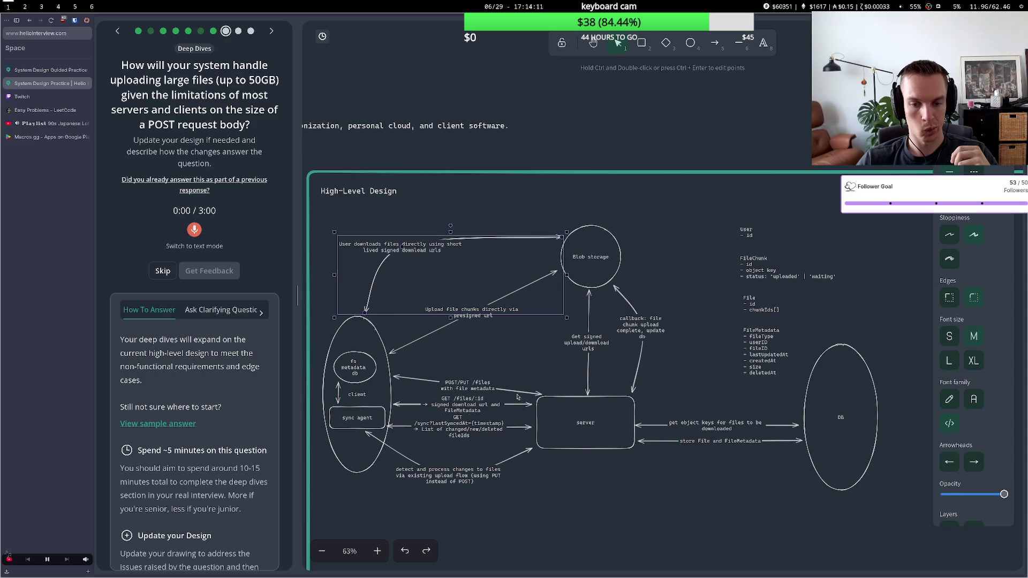
key(Escape)
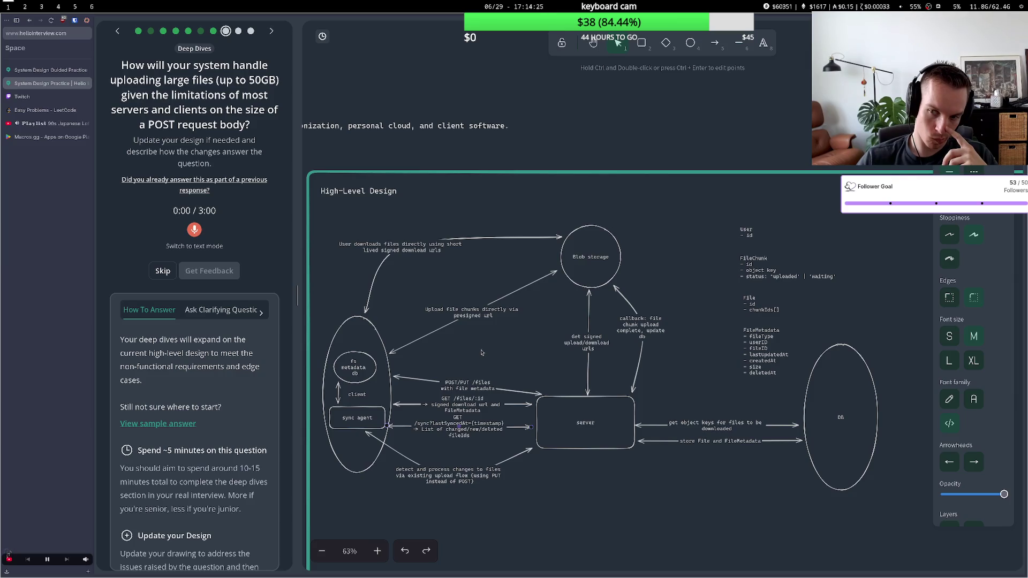
click(693, 441)
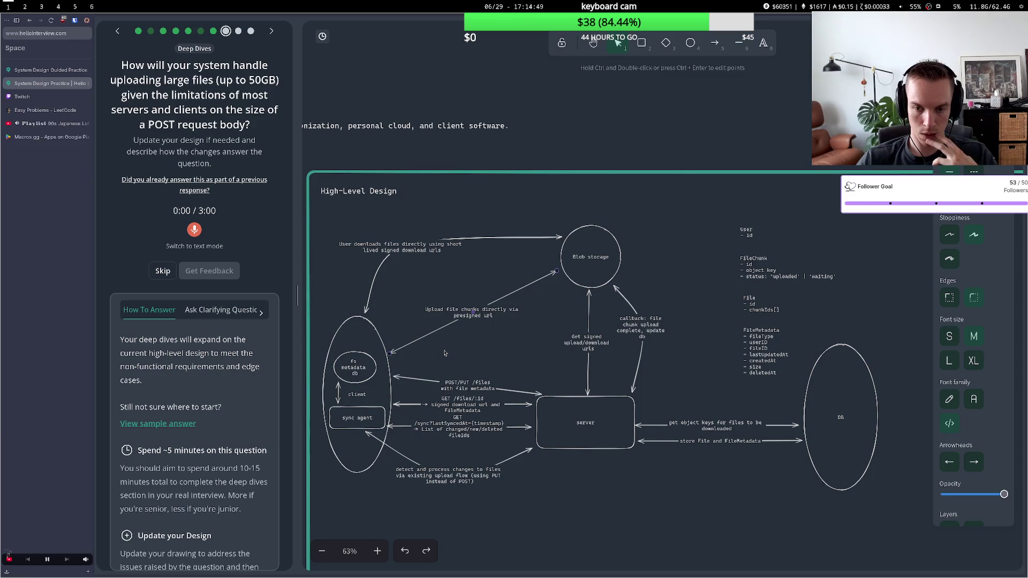
click(578, 348)
click(562, 356)
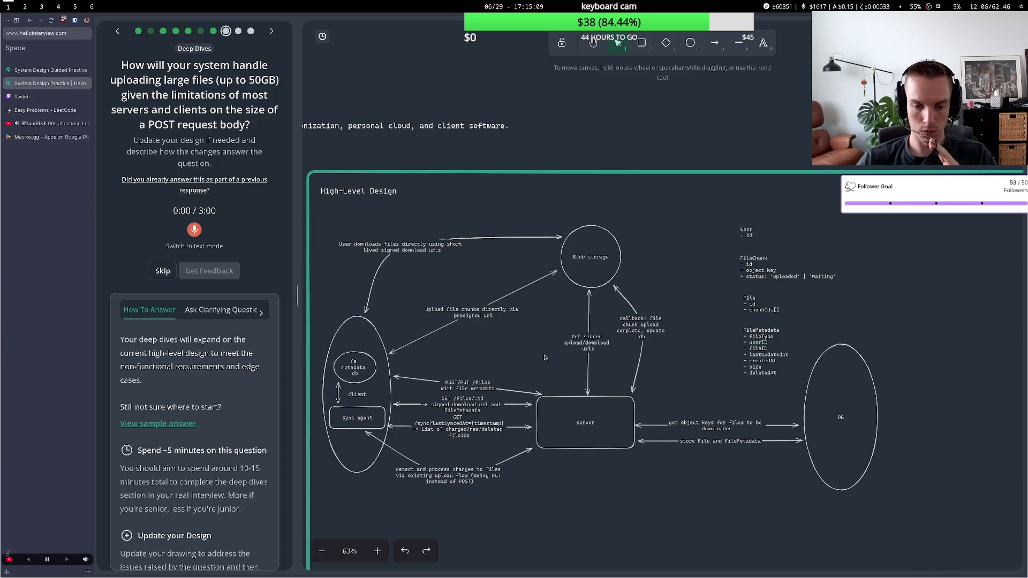
click(358, 423)
click(357, 422)
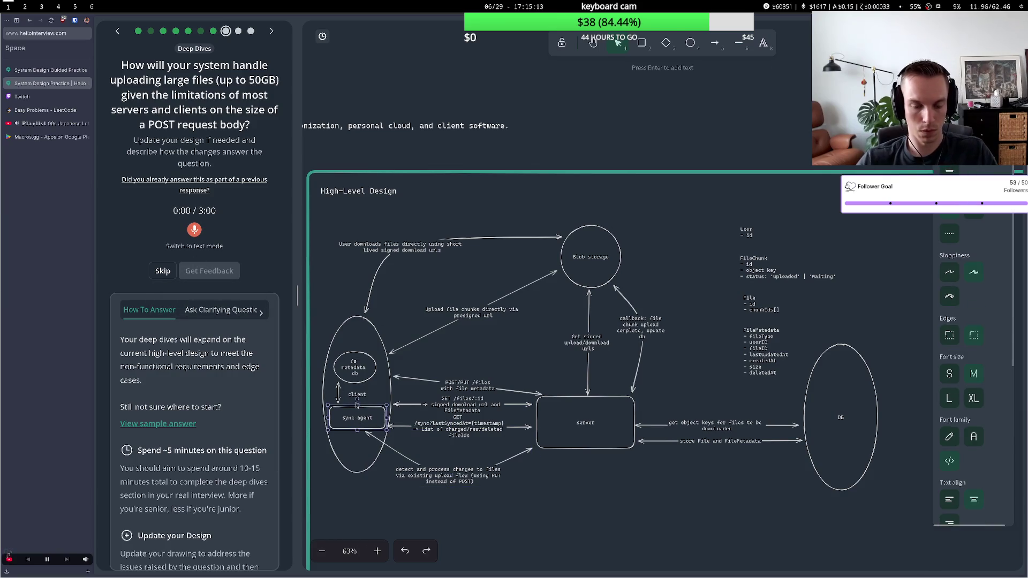
Nudge the 'User downloads files' arrow and label slightly, then select the sync agent box
click(380, 252)
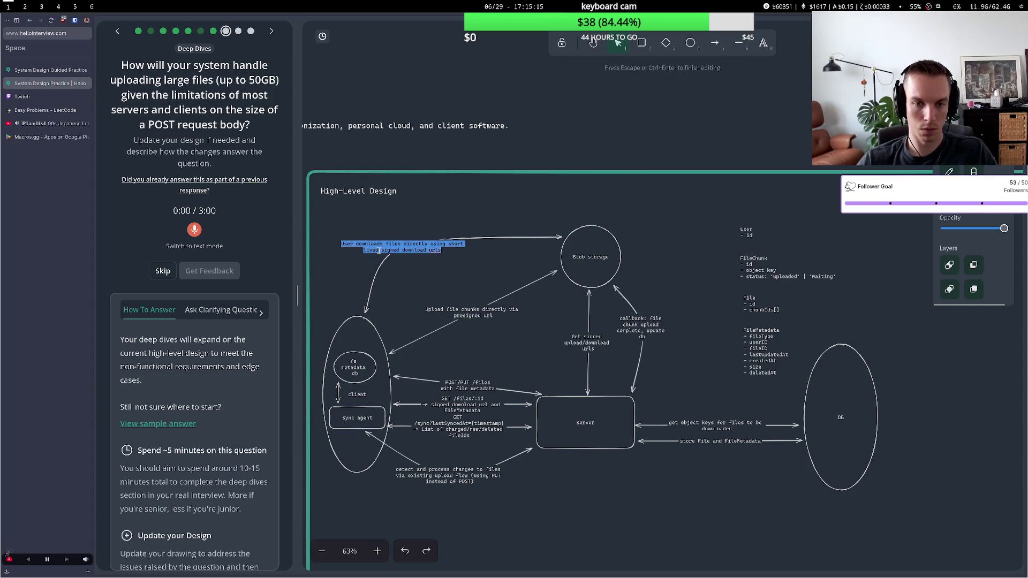
click(383, 287)
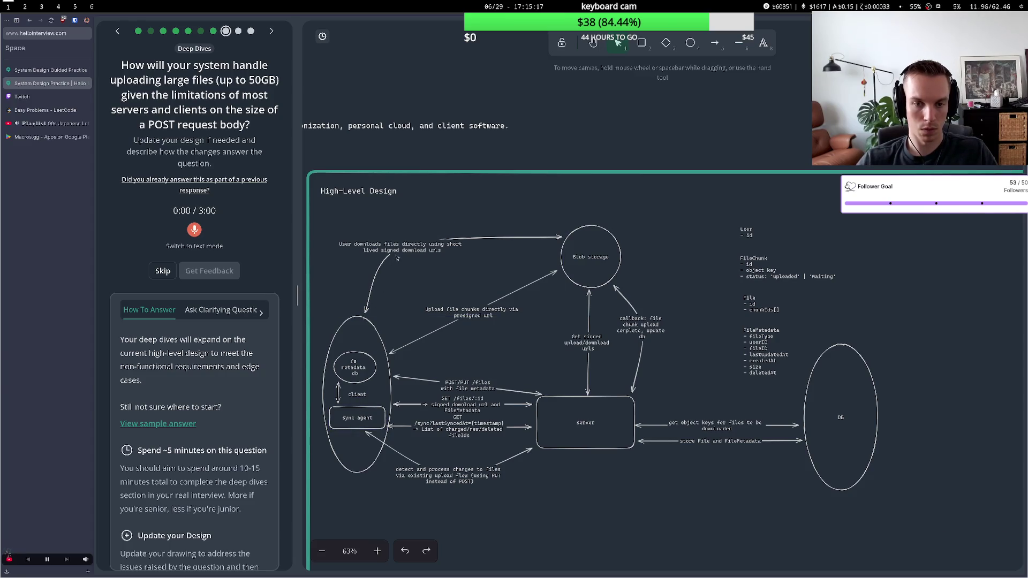
drag(394, 252, 394, 253)
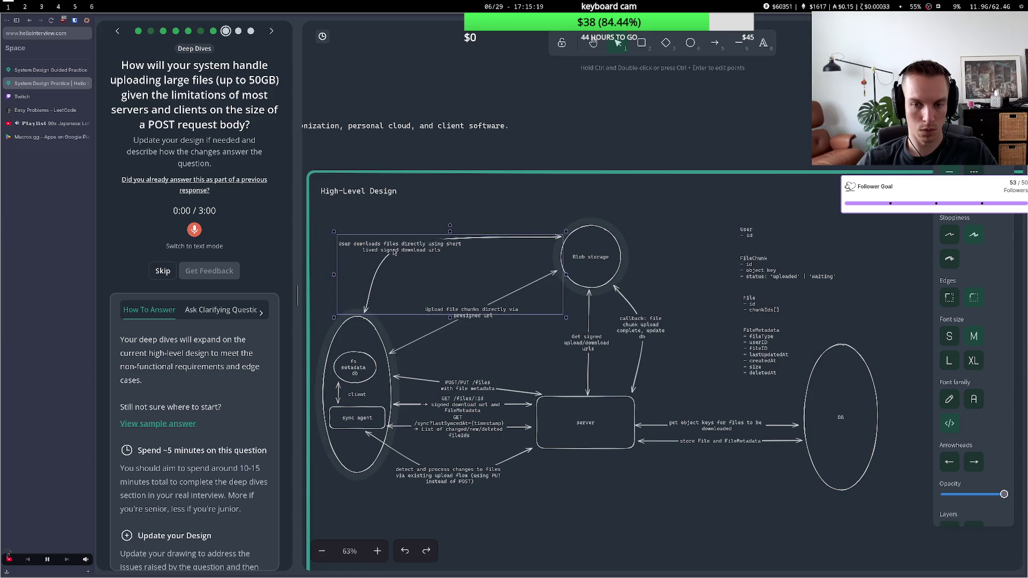
click(386, 319)
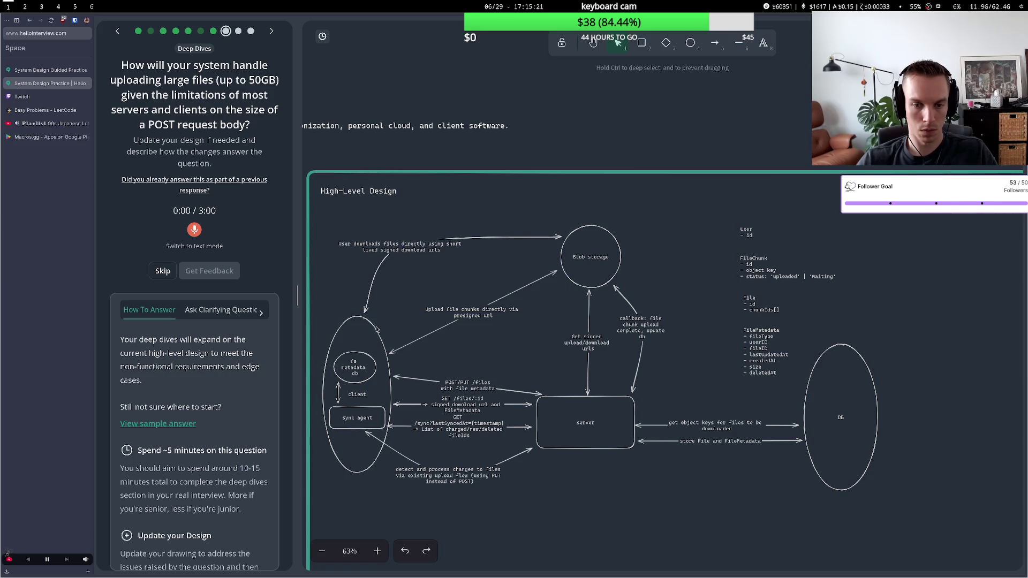
click(374, 417)
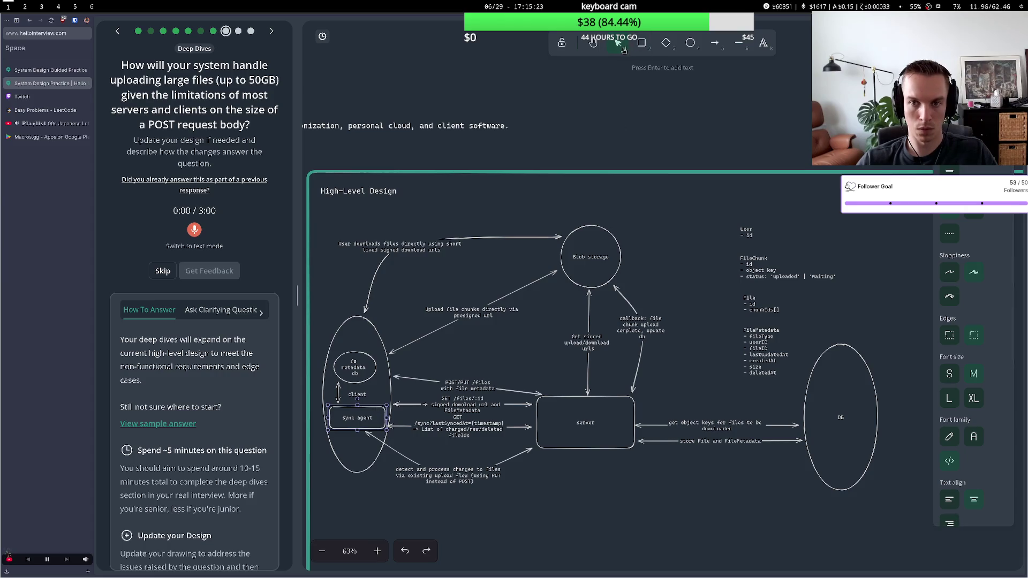
click(714, 42)
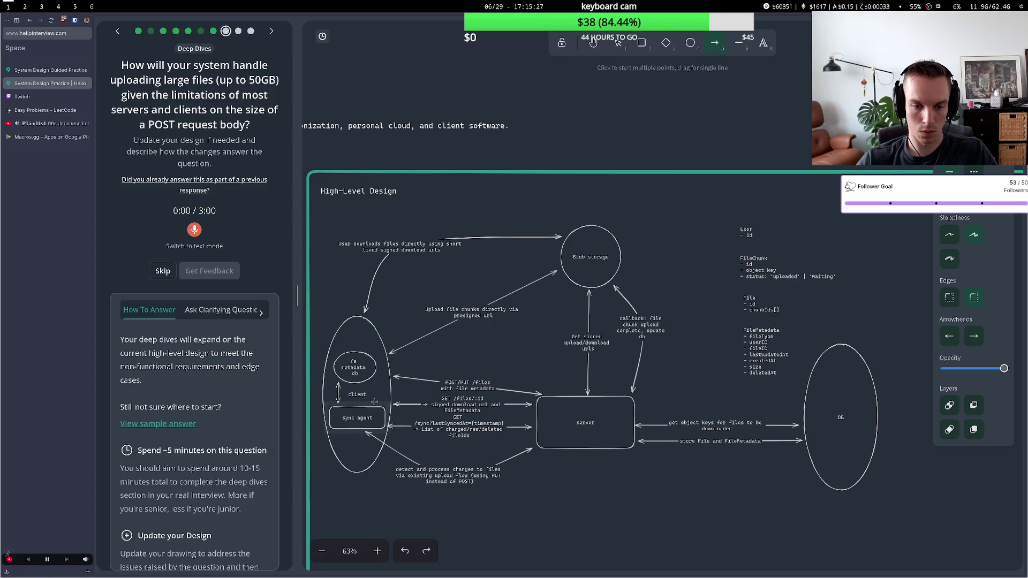
key(1)
Change the download label's 'User downloads' to 'Sync agent downloads'
double_click(369, 243)
click(372, 244)
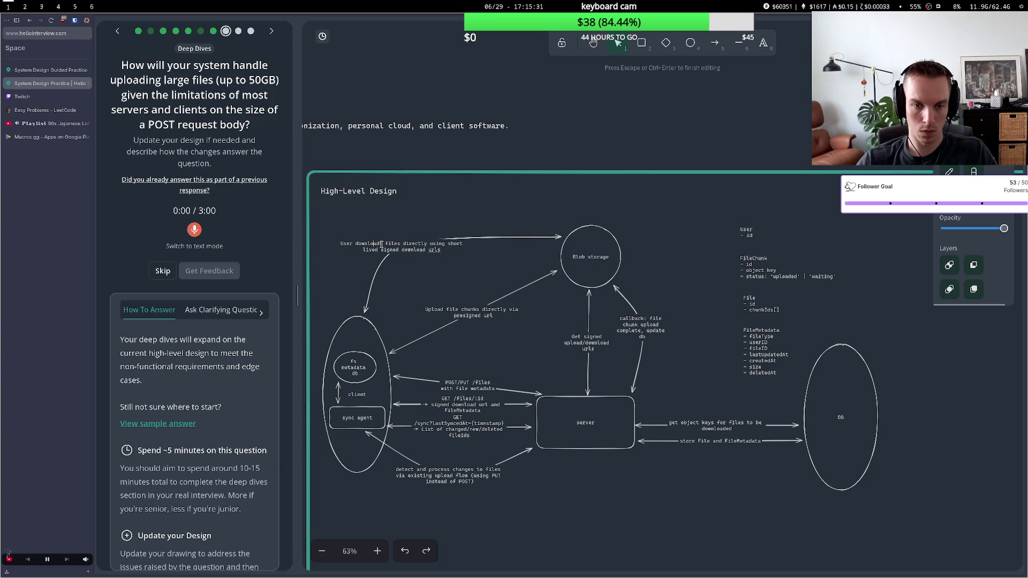
drag(382, 244, 342, 245)
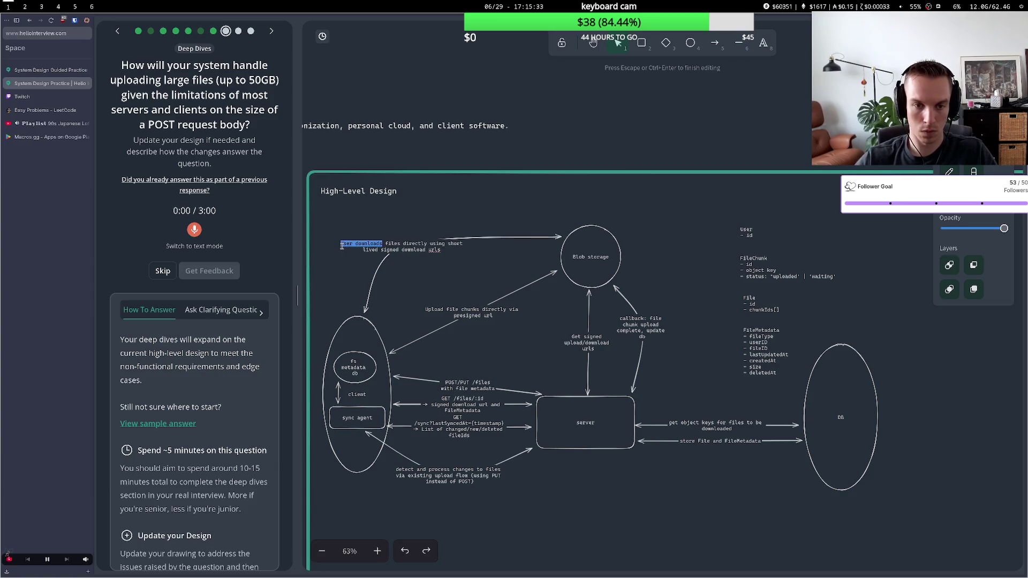
text(Sync ag)
text(en)
text(t downlo)
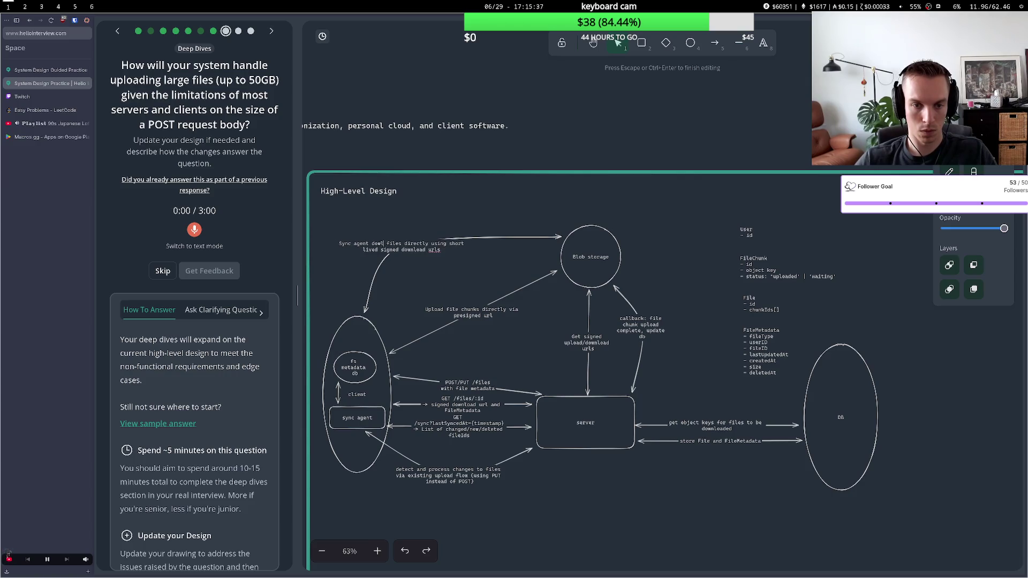
text(ads)
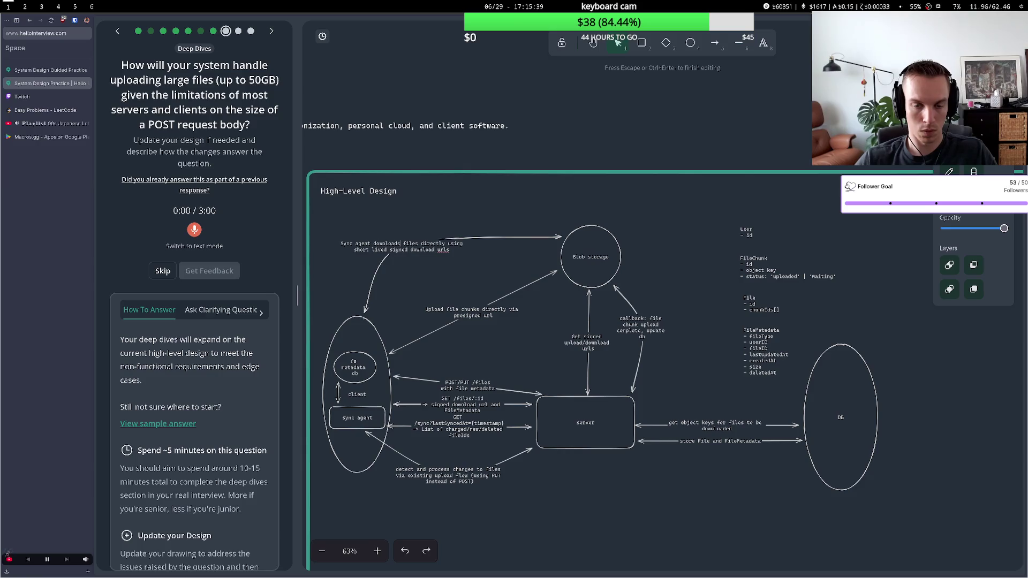
key(Down)
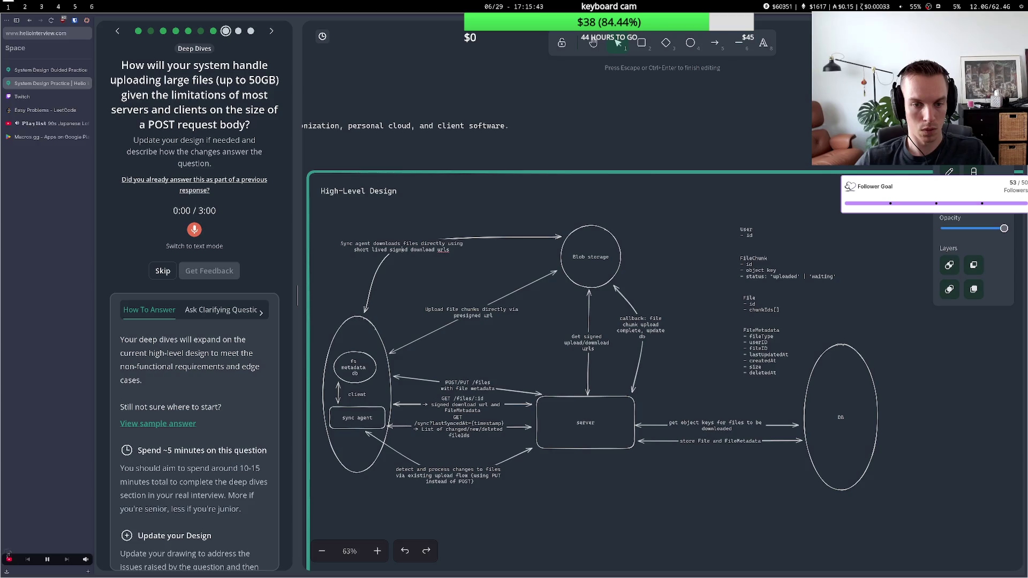
Point the download arrow's end at the sync agent box
click(365, 312)
mouse_move(364, 312)
mouse_down()
mouse_move(382, 410)
mouse_move(378, 401)
mouse_up()
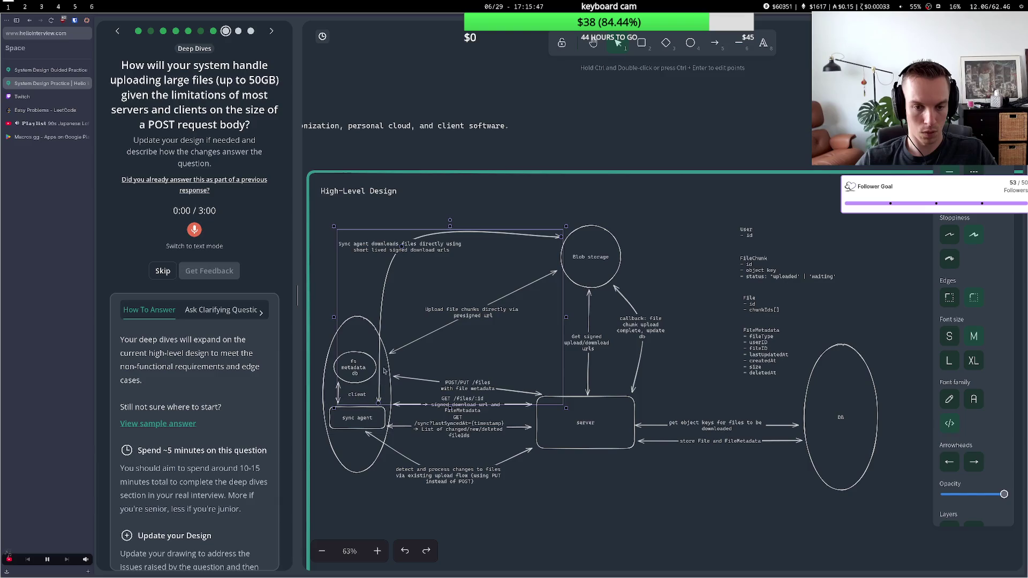
key(Escape)
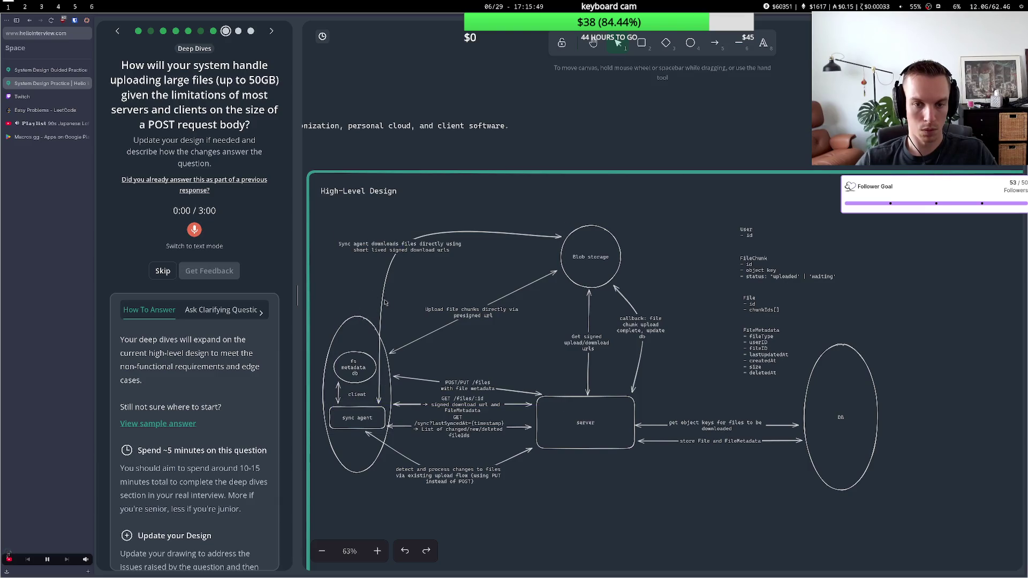
click(434, 254)
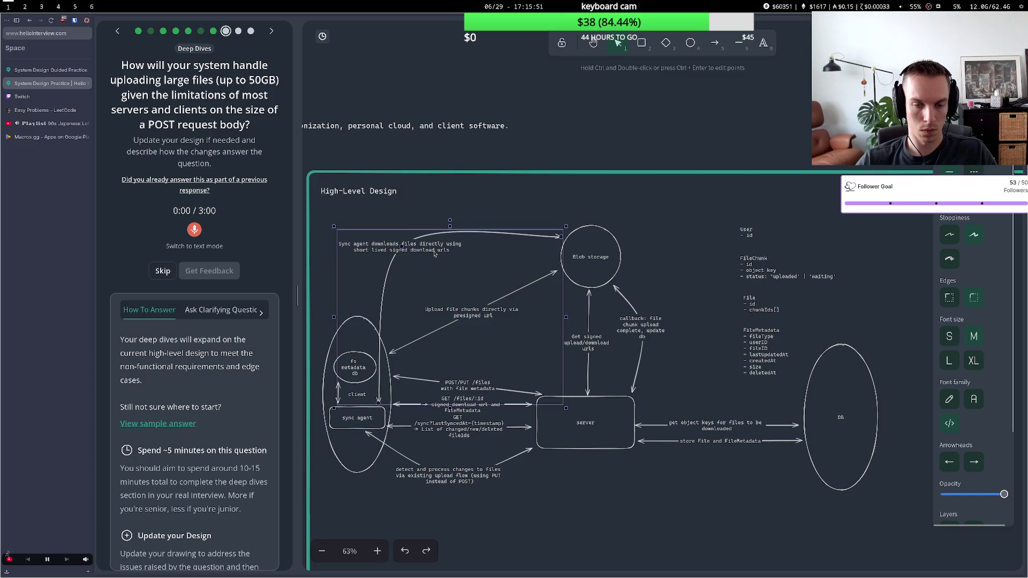
click(396, 216)
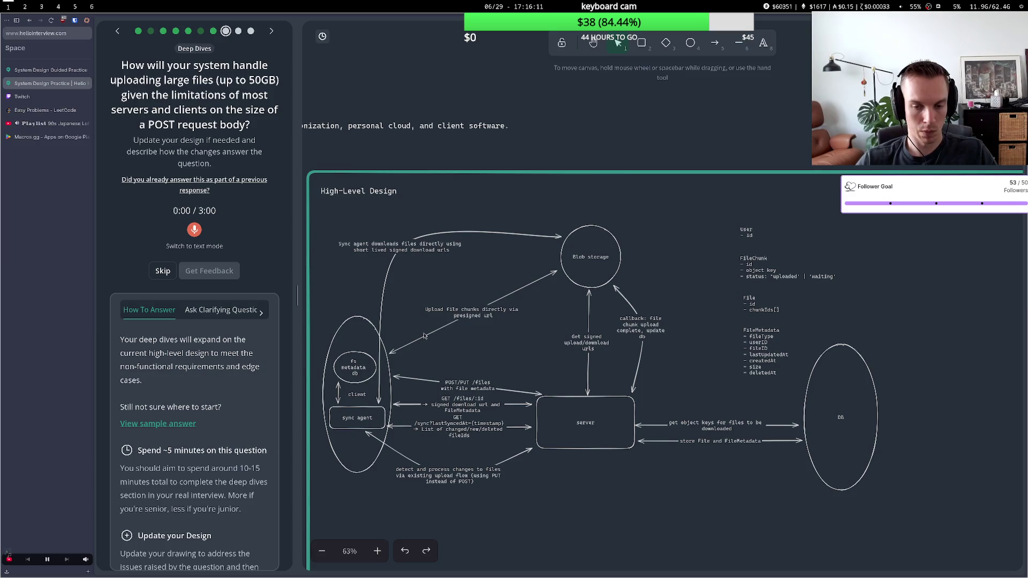
Record a spoken answer, then delete all of its transcribed text
click(193, 230)
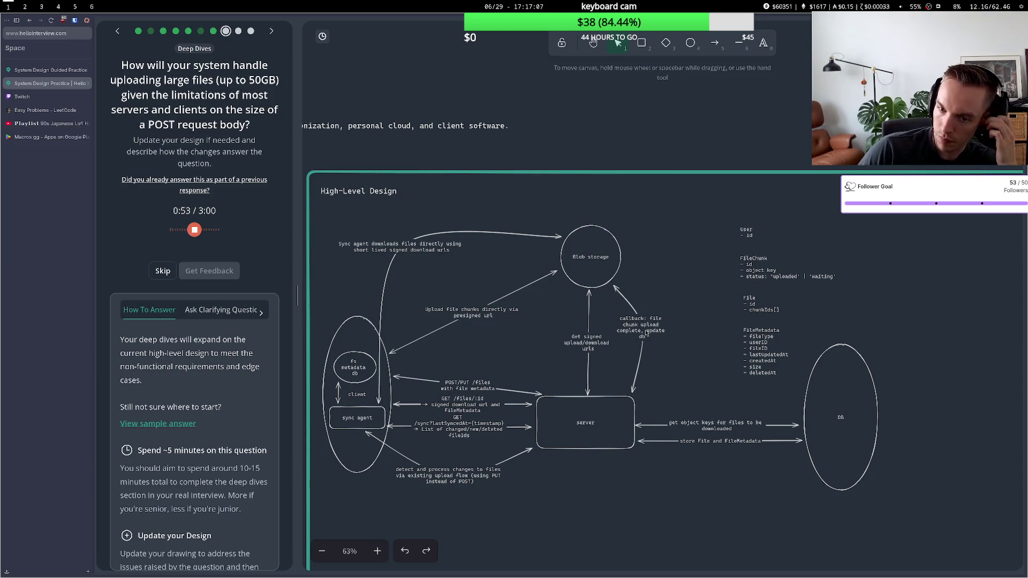
click(194, 231)
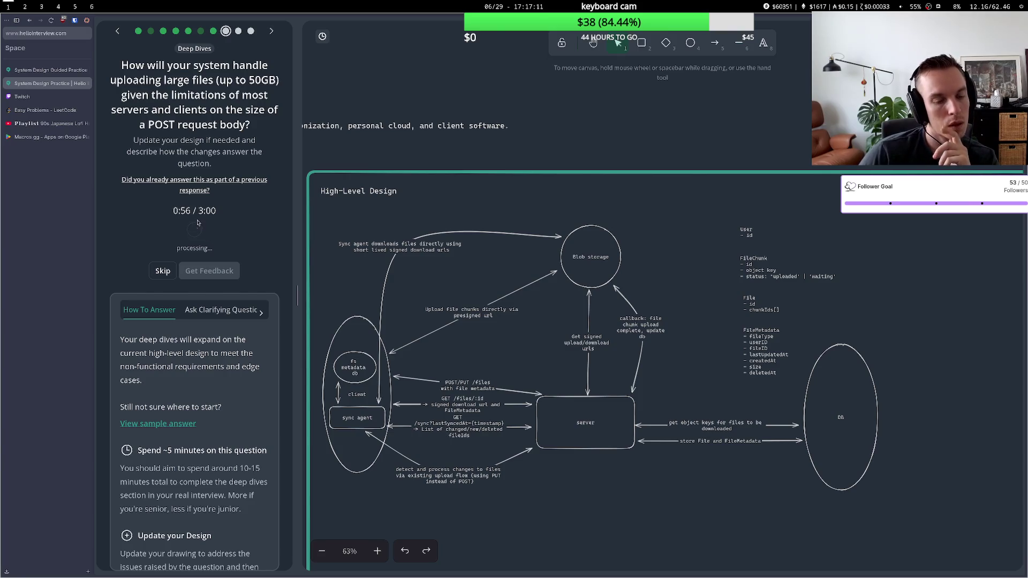
key(ctrl+a)
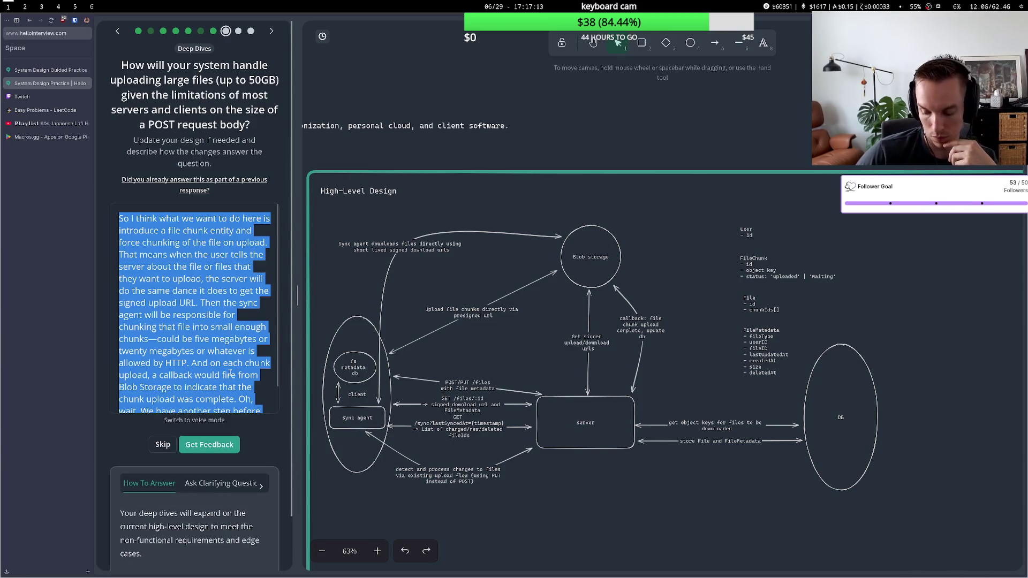
key(BackSpace)
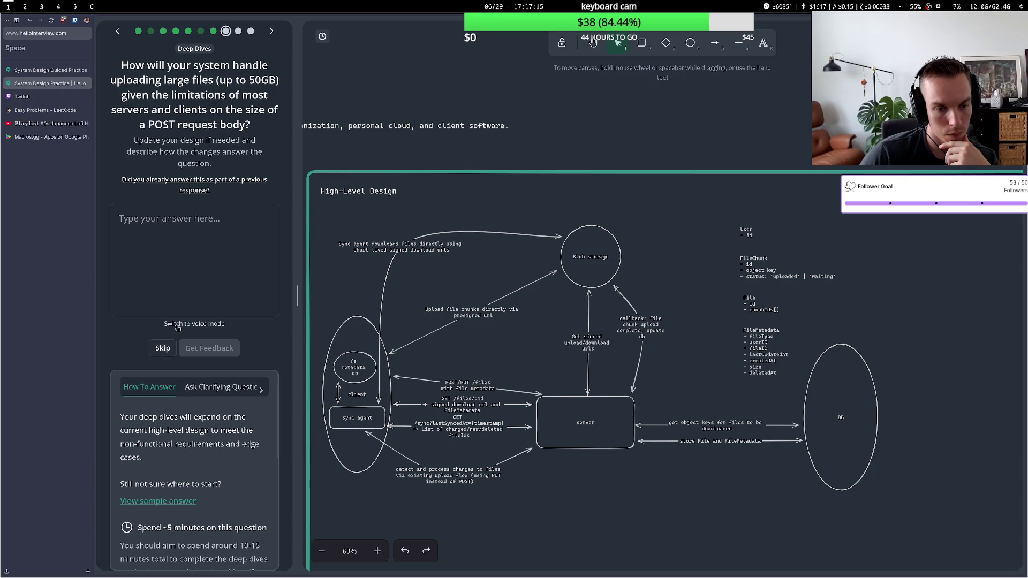
Return to voice mode, reset the timer to zero and start a new recording
click(178, 325)
click(176, 230)
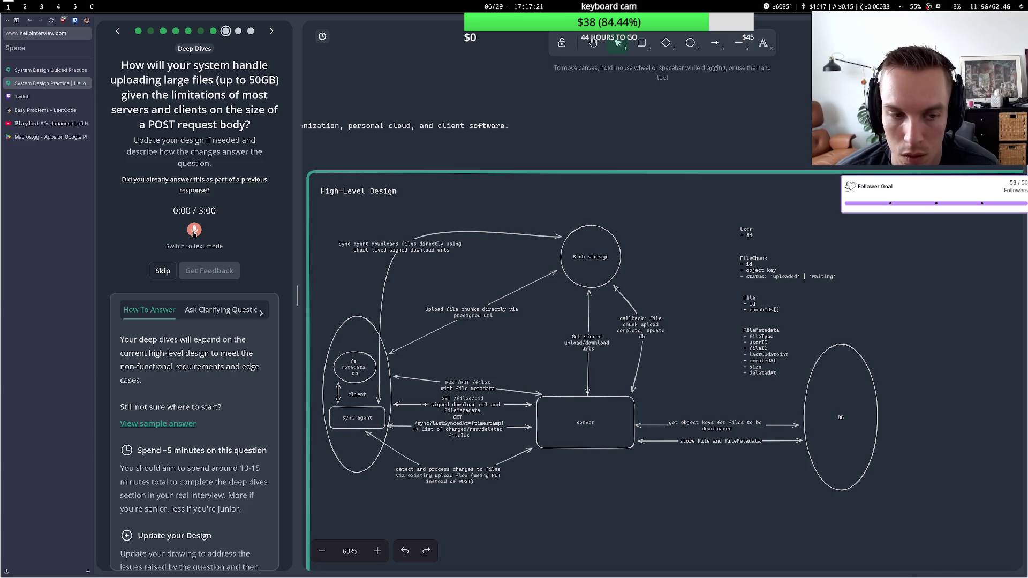
click(195, 230)
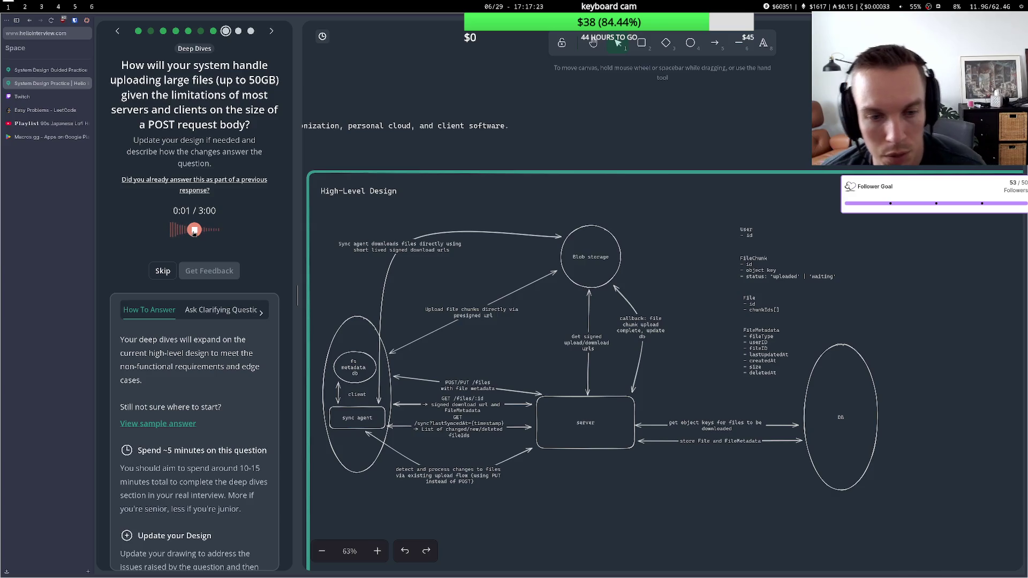
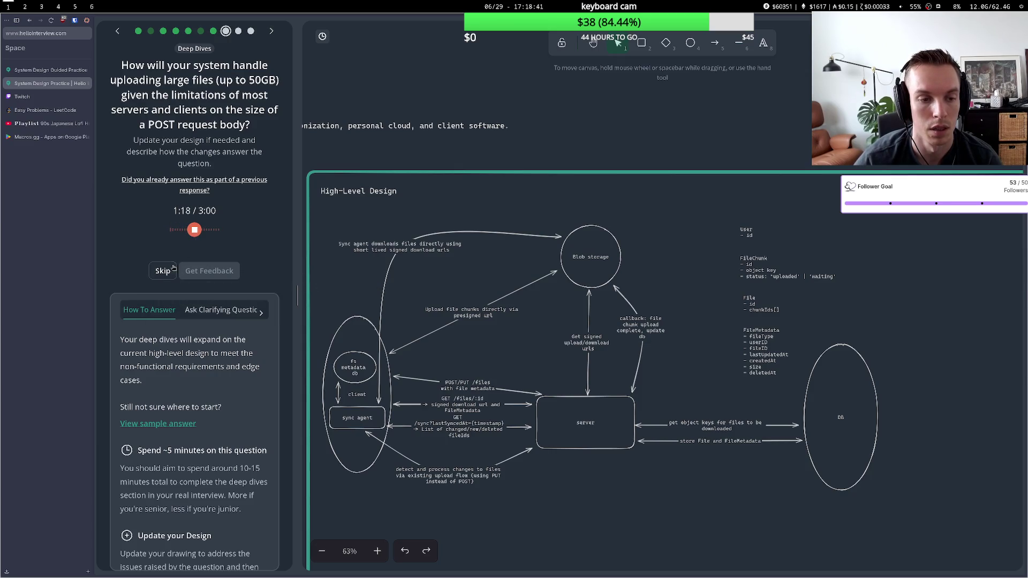
Stop the voice recording and shorten the server-to-DB arrow label to 'store File/FileMetadata'
click(195, 231)
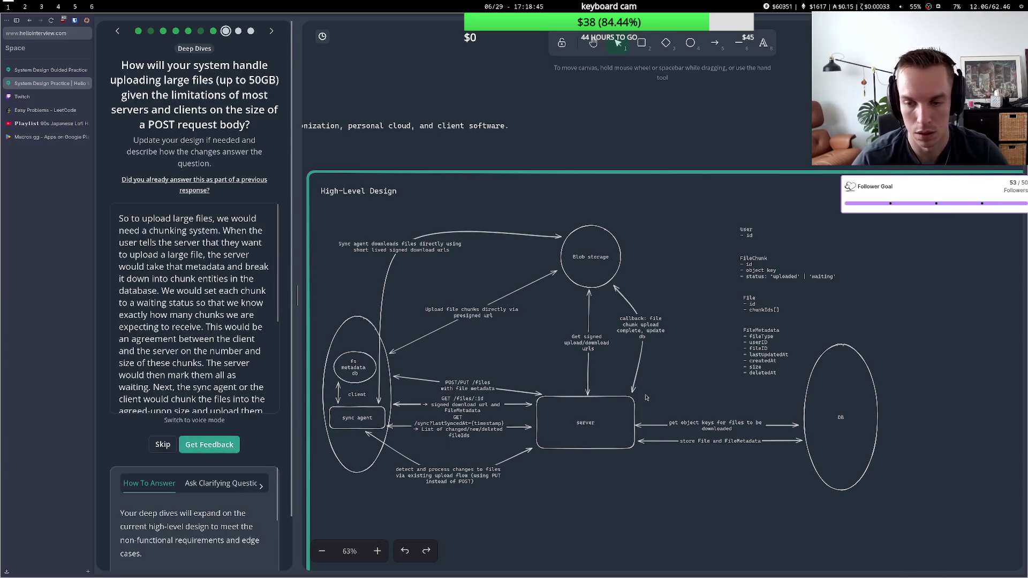
click(701, 442)
double_click(692, 441)
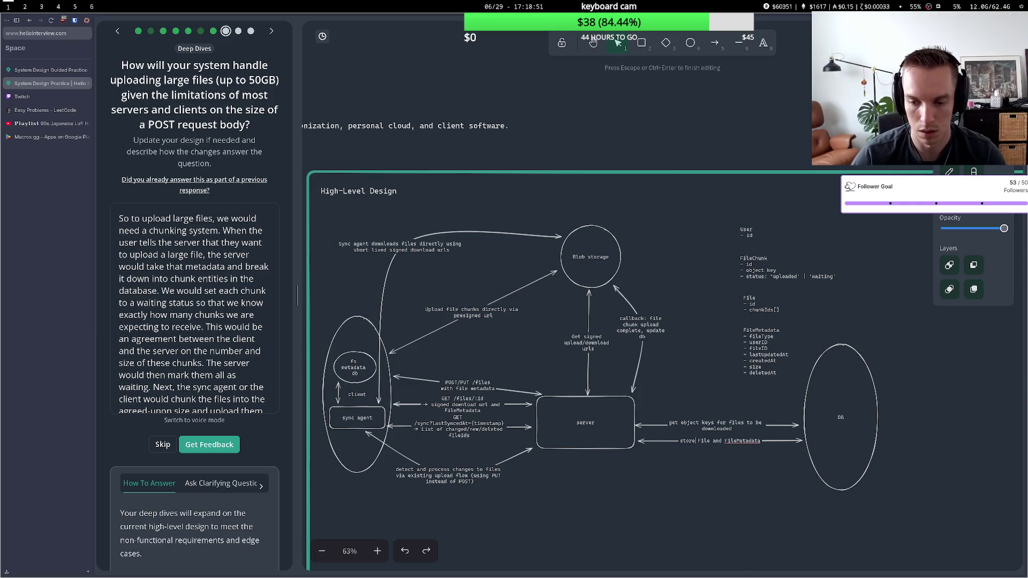
drag(711, 441, 724, 440)
text(/)
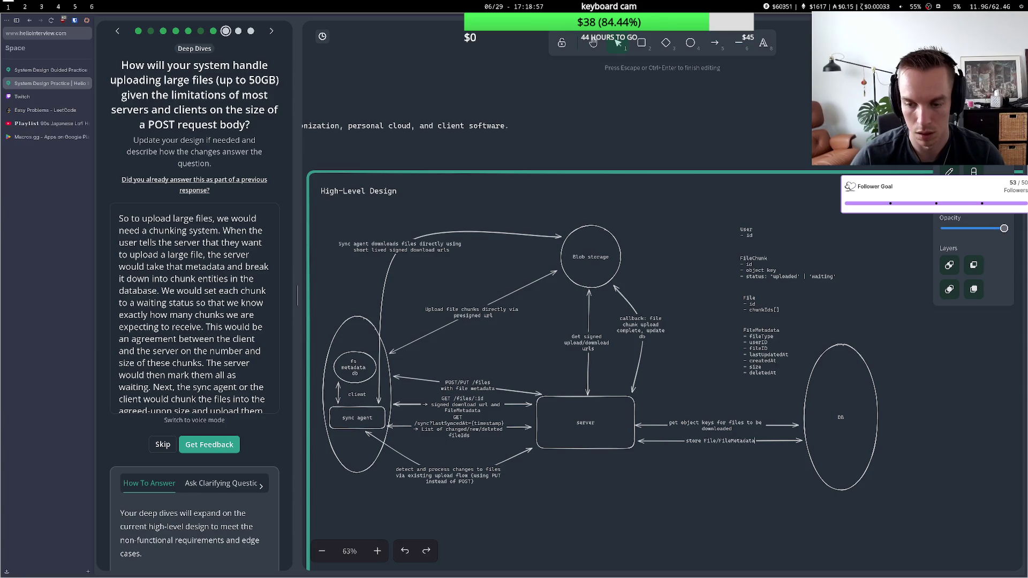
Draft a second label line about chunk statuses, then delete it and finish the label
key(Return)
text(update chu)
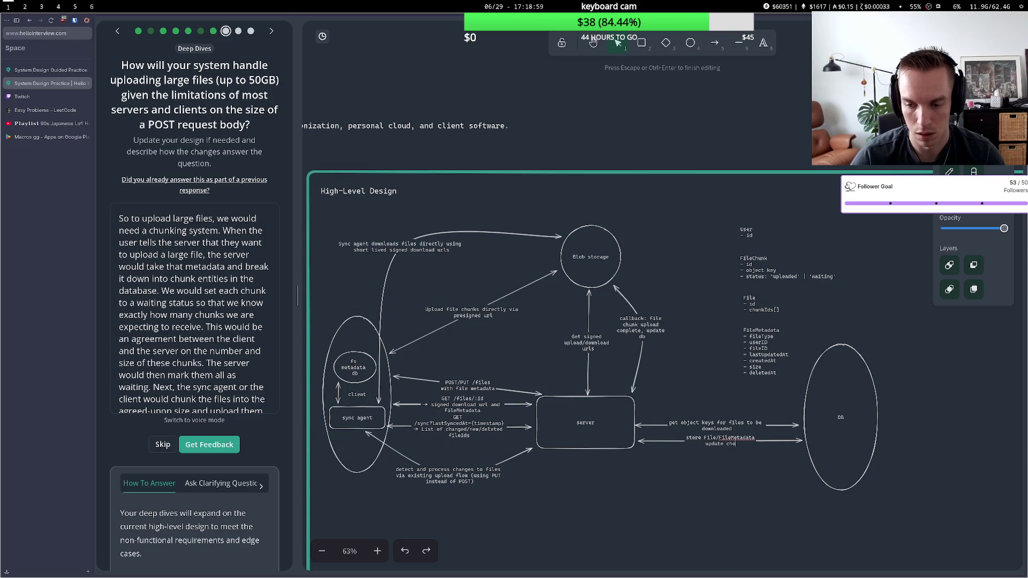
text(nk sta)
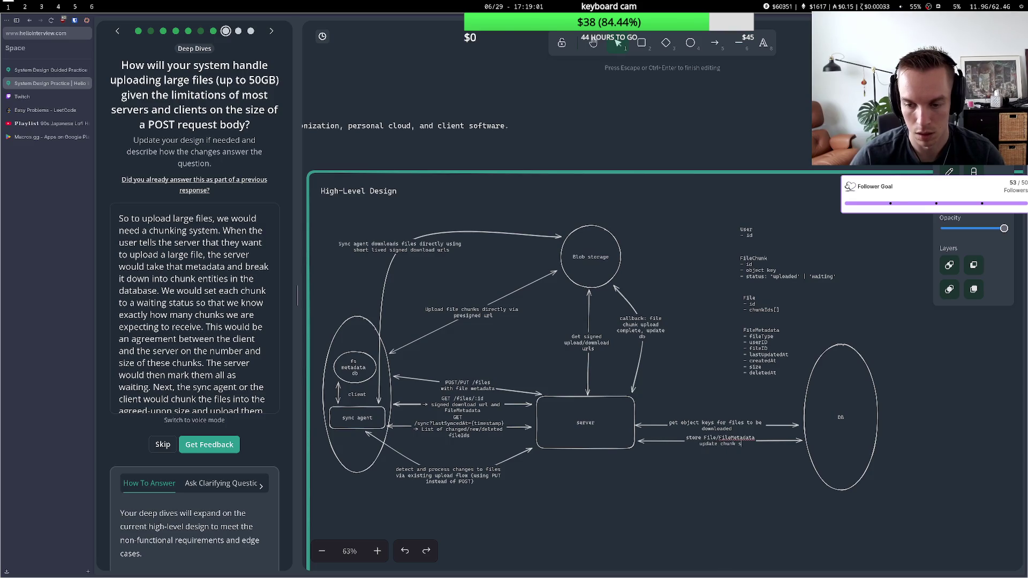
key(BackSpace)
key(BackSpace)
key(BackSpace)
text(s and )
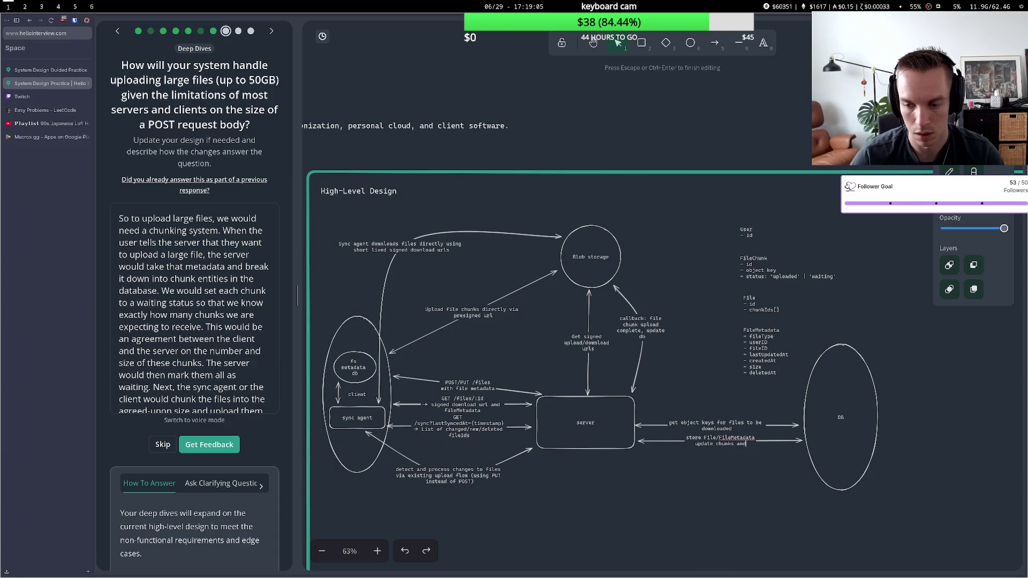
text(st)
key(BackSpace)
key(BackSpace)
key(BackSpace)
key(Escape)
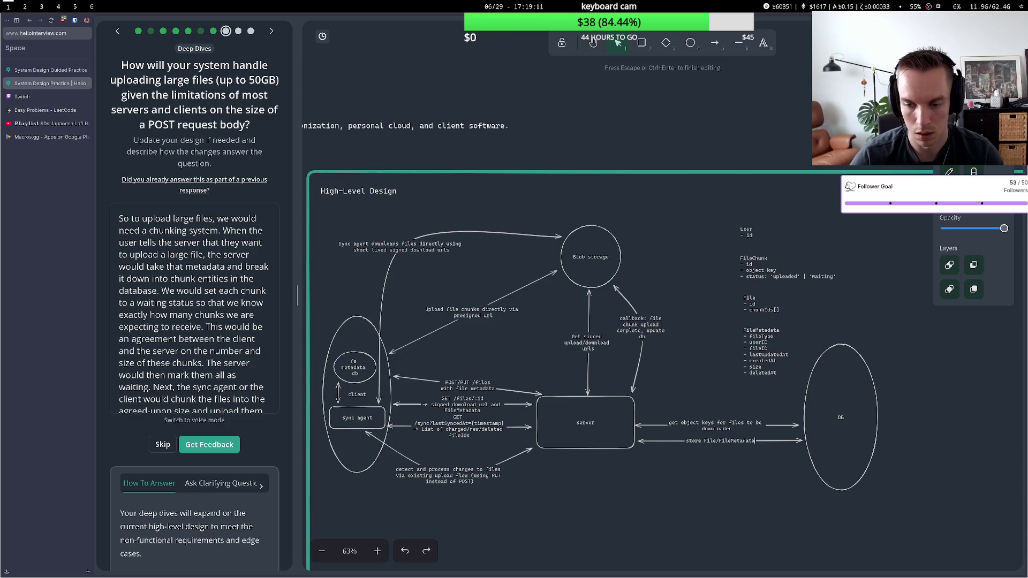
click(669, 415)
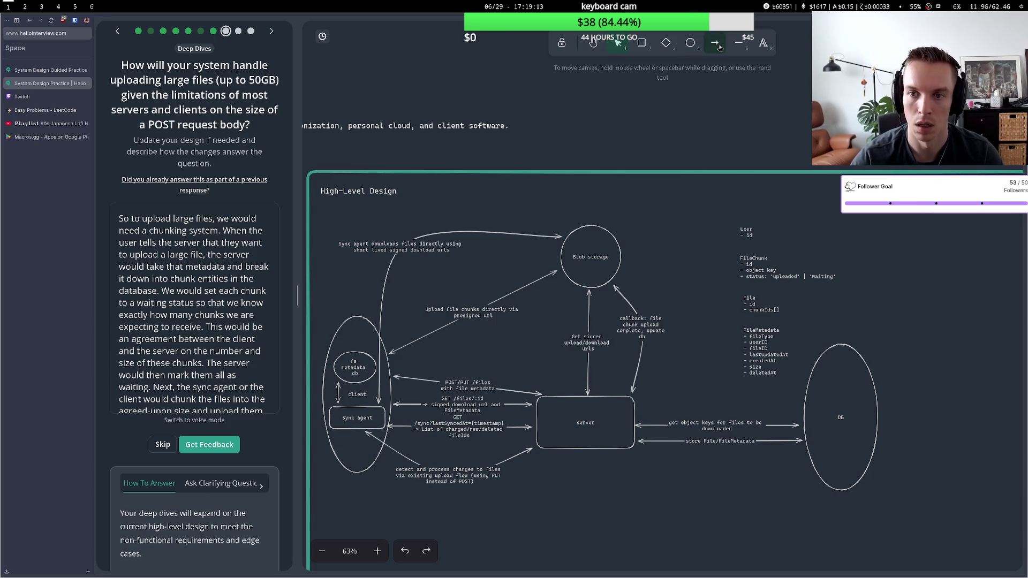
Draw a new server-to-DB arrow labelled 'create chunks and update chunk statuses'
click(715, 42)
click(640, 408)
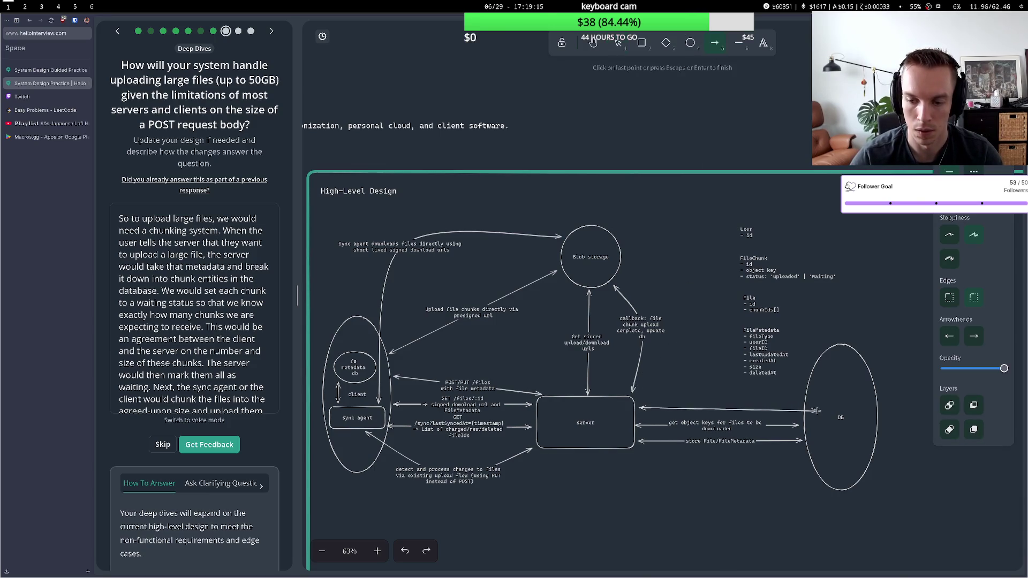
click(802, 407)
key(Escape)
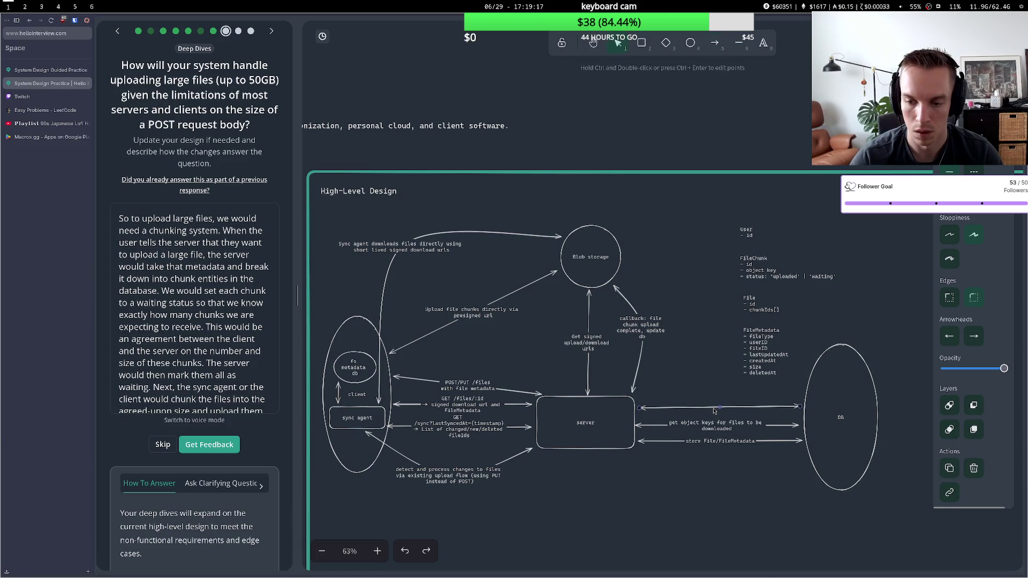
double_click(719, 408)
text(create )
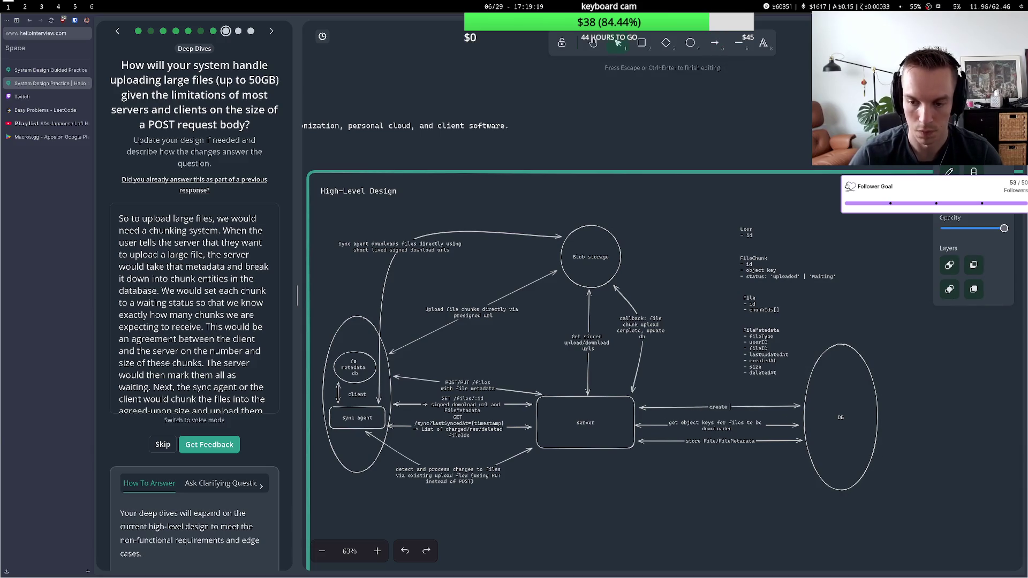
text(chunk)
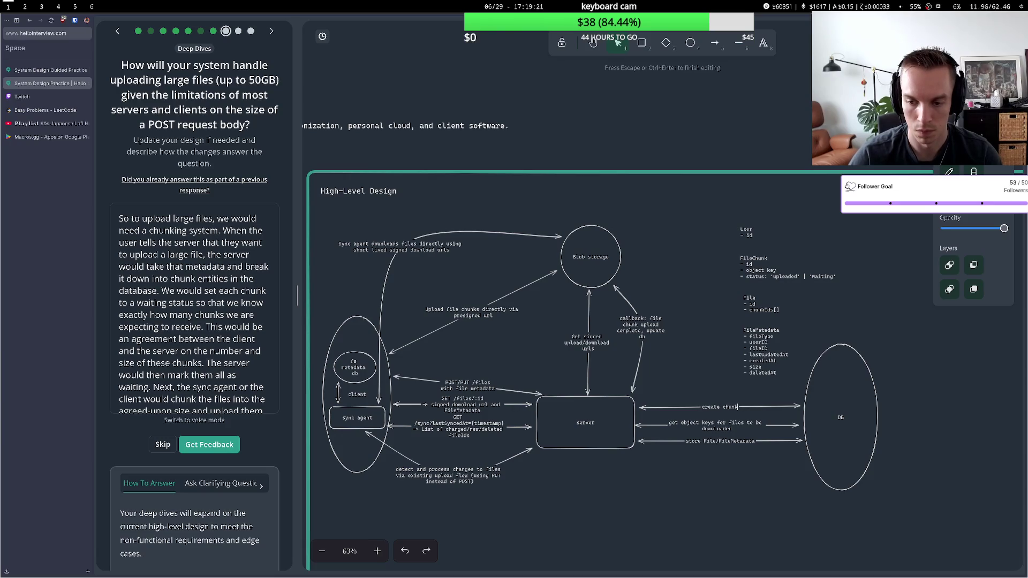
text(s and update)
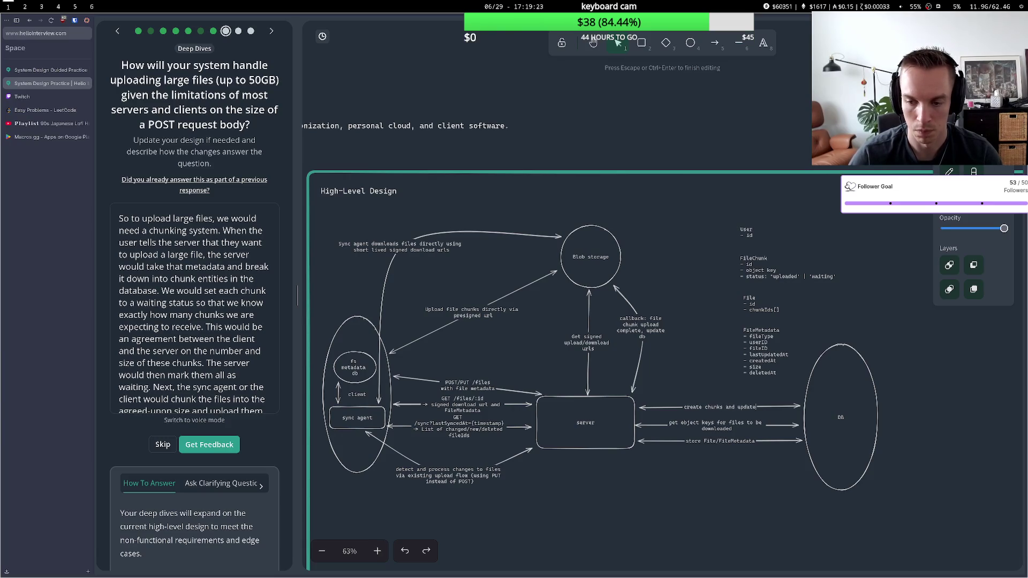
text( chunk)
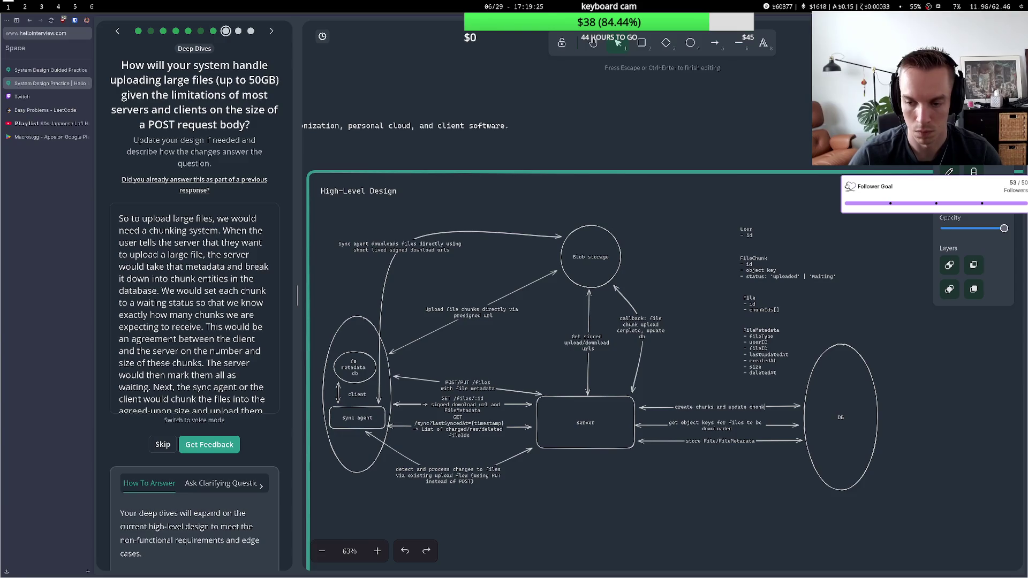
text( statuses)
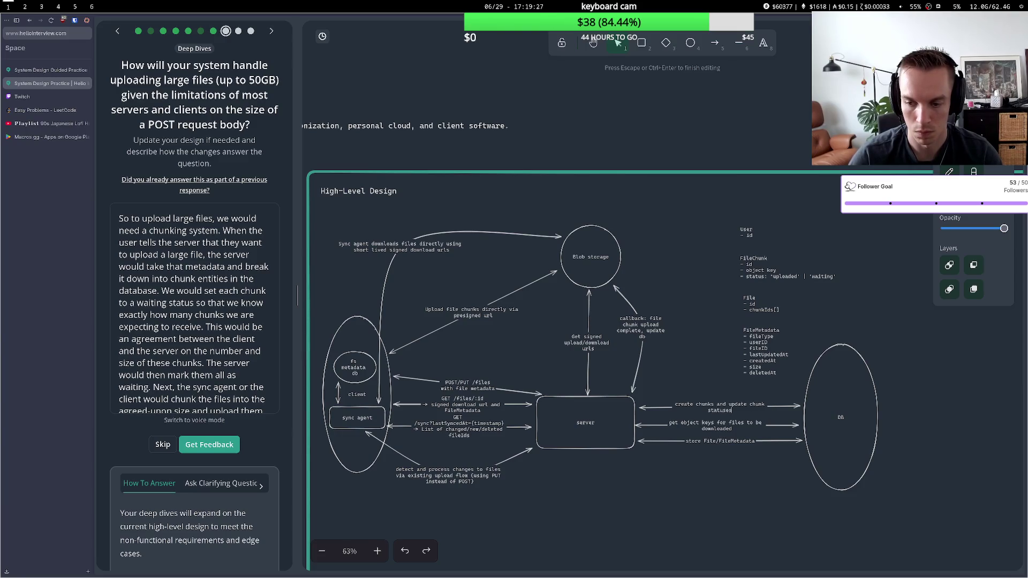
key(Escape)
click(755, 266)
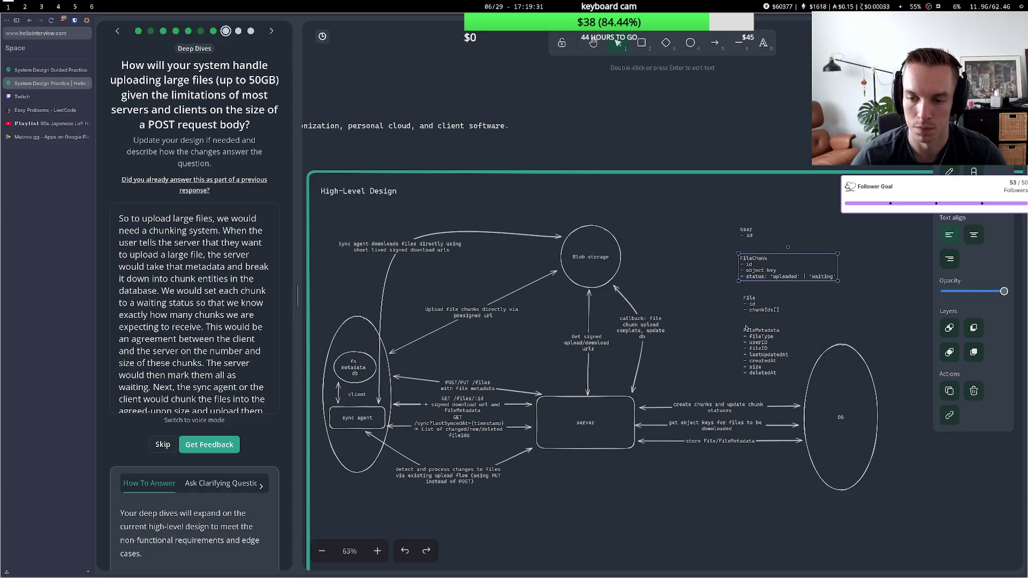
click(757, 347)
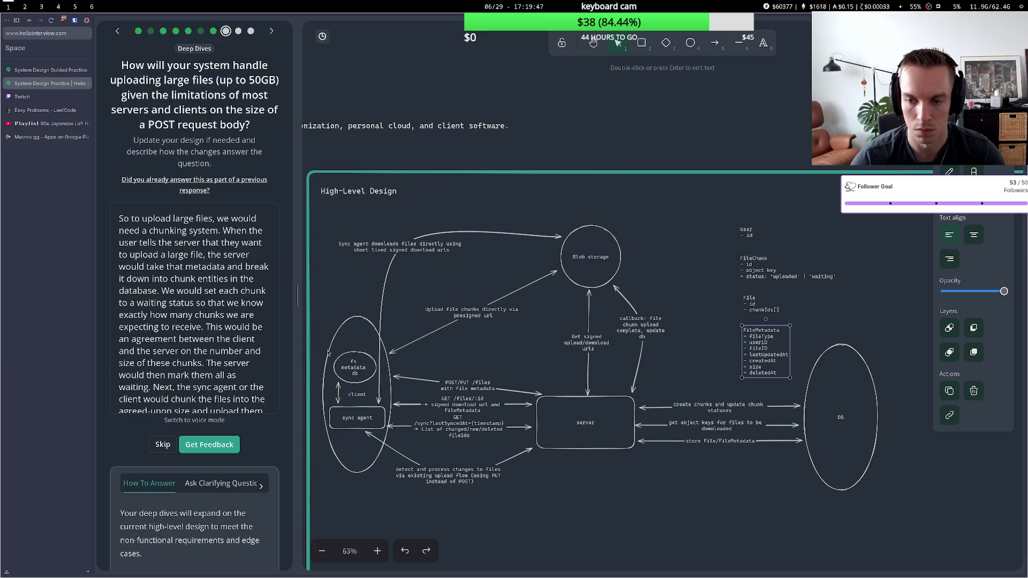
scroll(240, 369, down, 3)
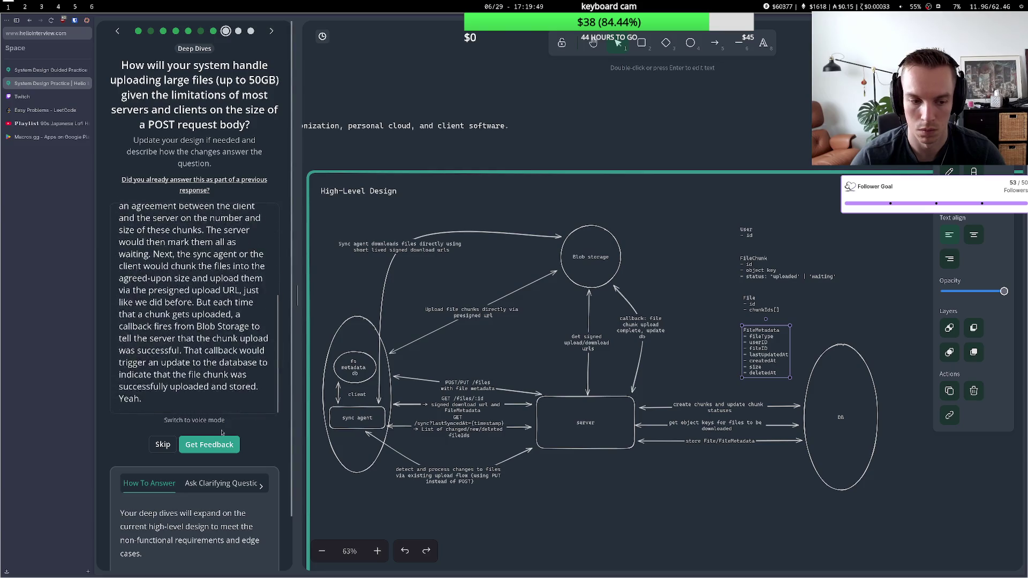
click(212, 444)
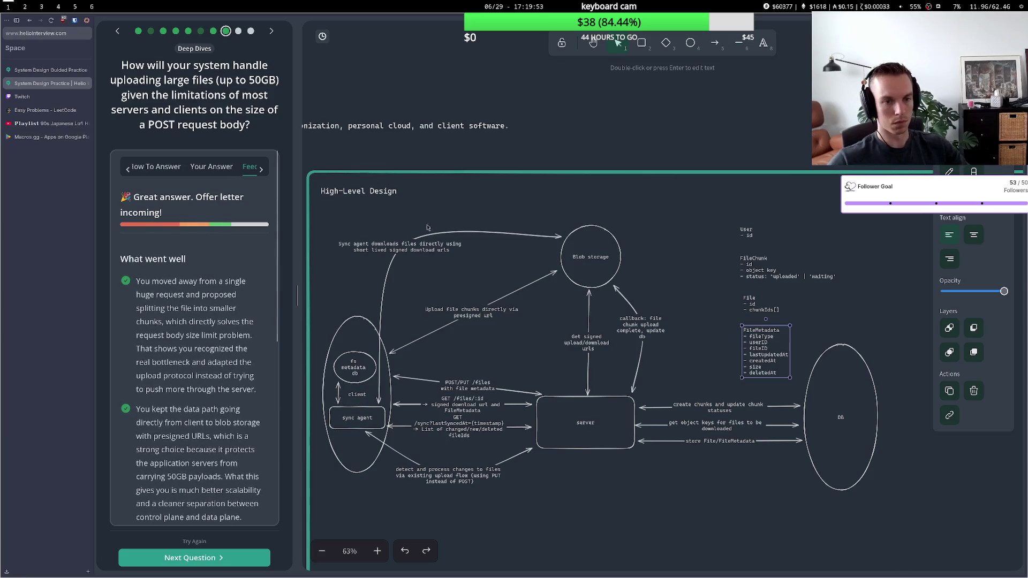
Read through the 'What went well' feedback, highlighting the direct data path and upload progress points
scroll(217, 353, down, 3)
scroll(217, 352, down, 5)
scroll(214, 359, up, 10)
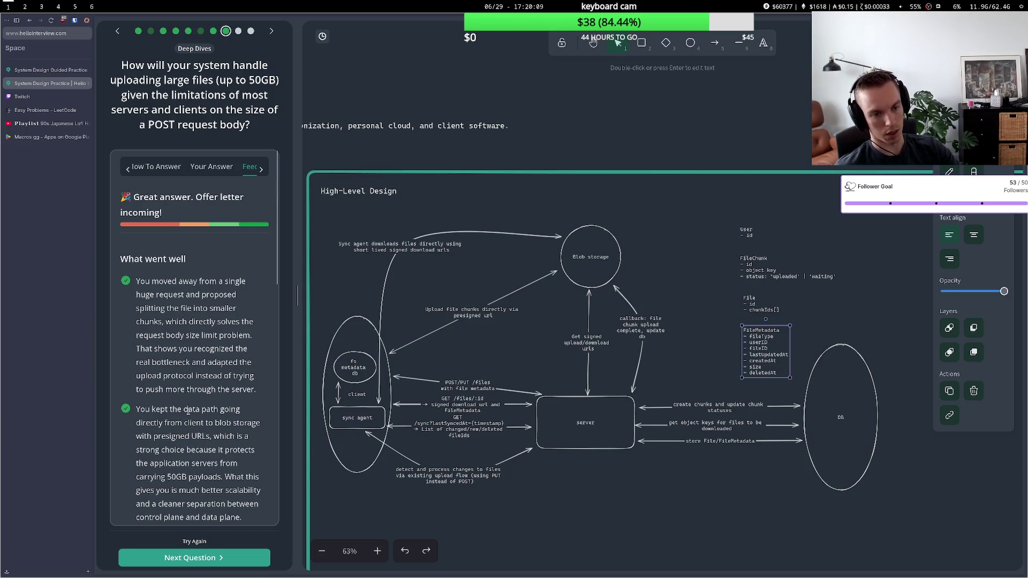
scroll(184, 401, down, 2)
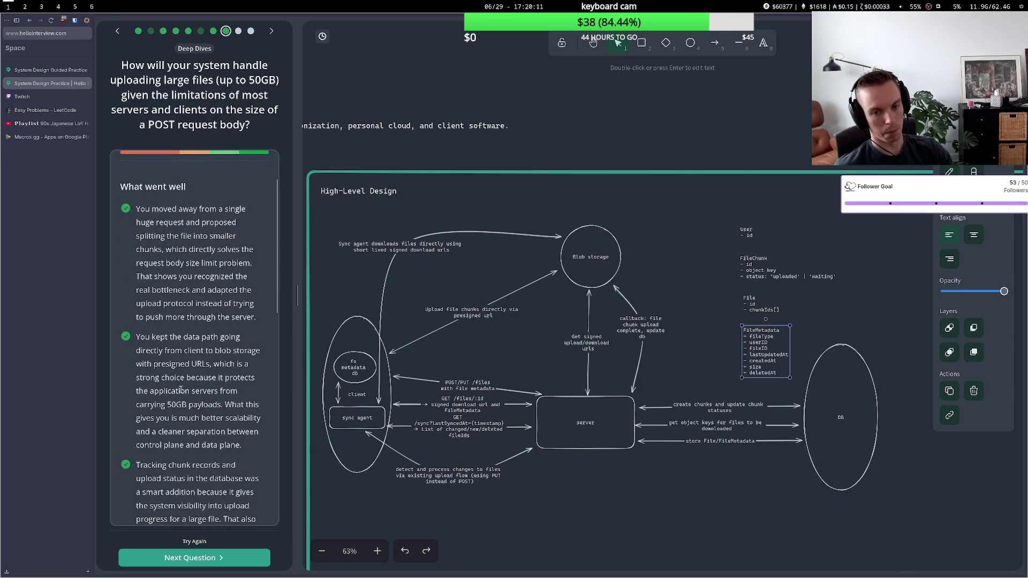
drag(166, 338, 184, 360)
click(185, 359)
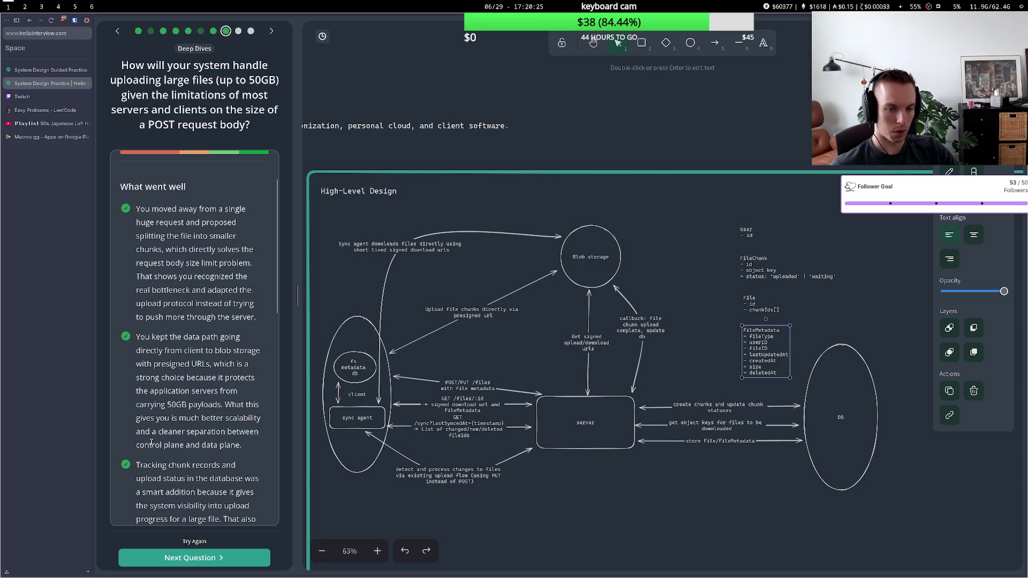
scroll(144, 466, down, 2)
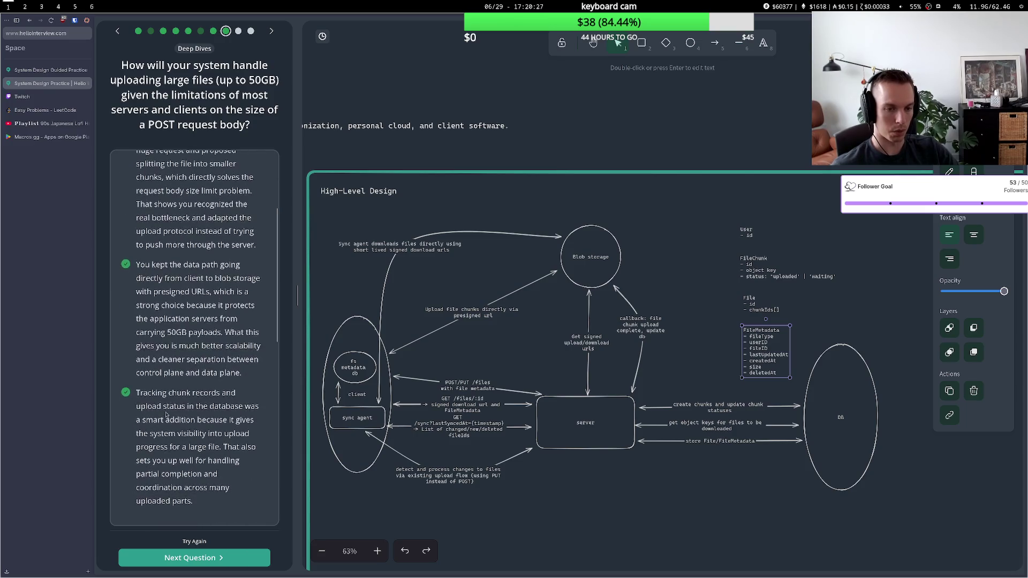
scroll(168, 408, down, 2)
drag(163, 322, 188, 334)
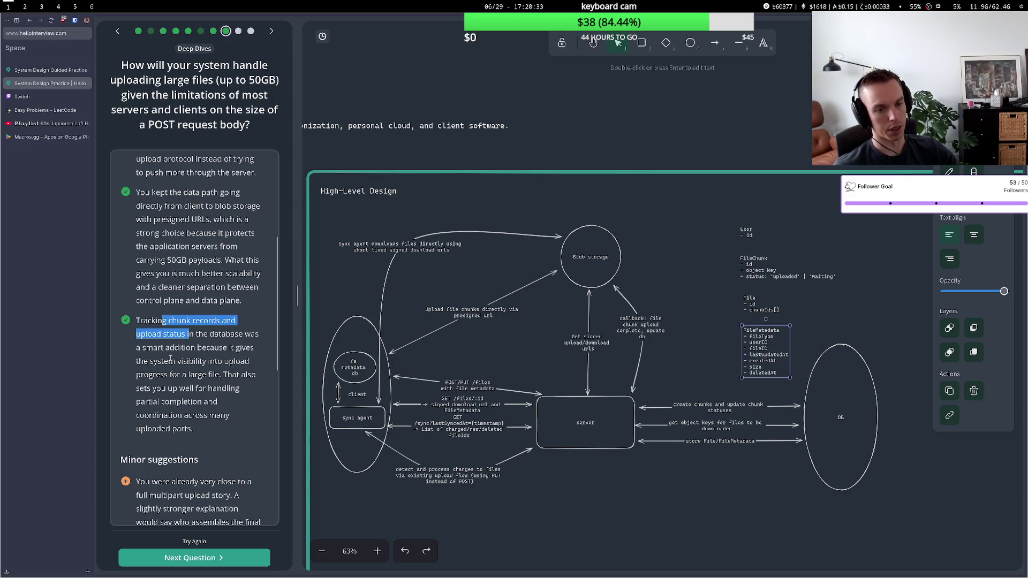
drag(165, 374, 232, 377)
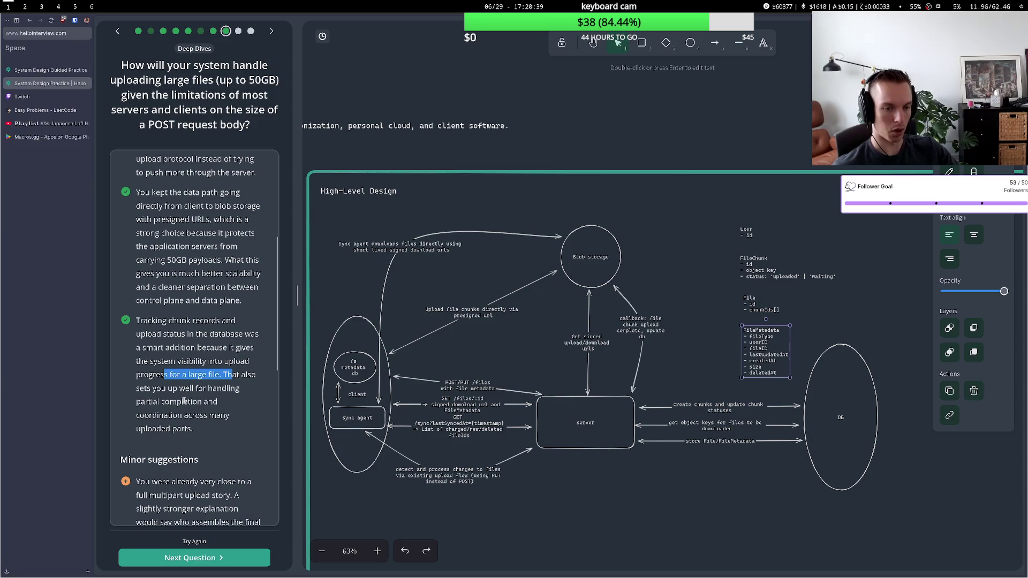
scroll(174, 412, down, 5)
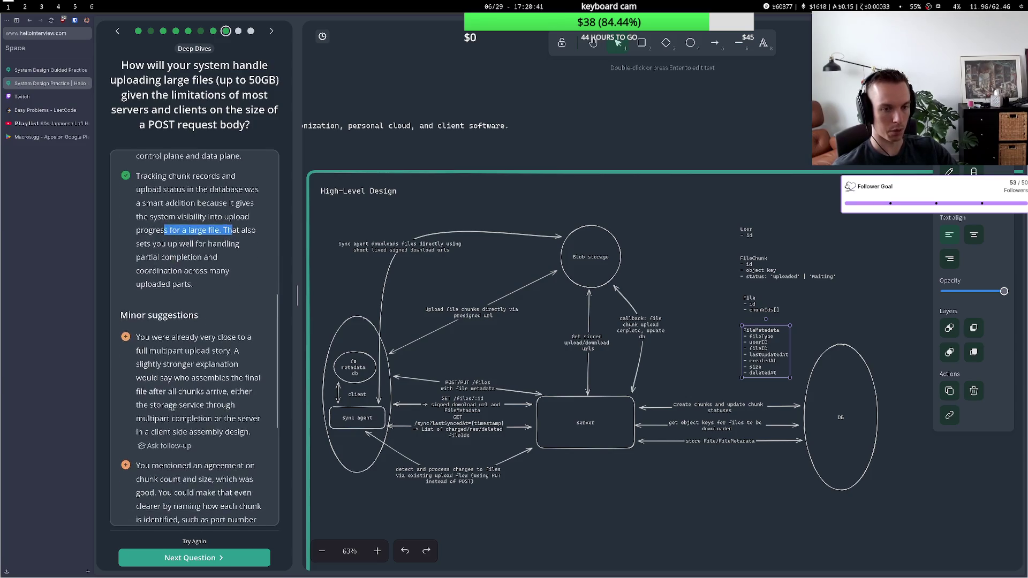
drag(178, 265, 218, 266)
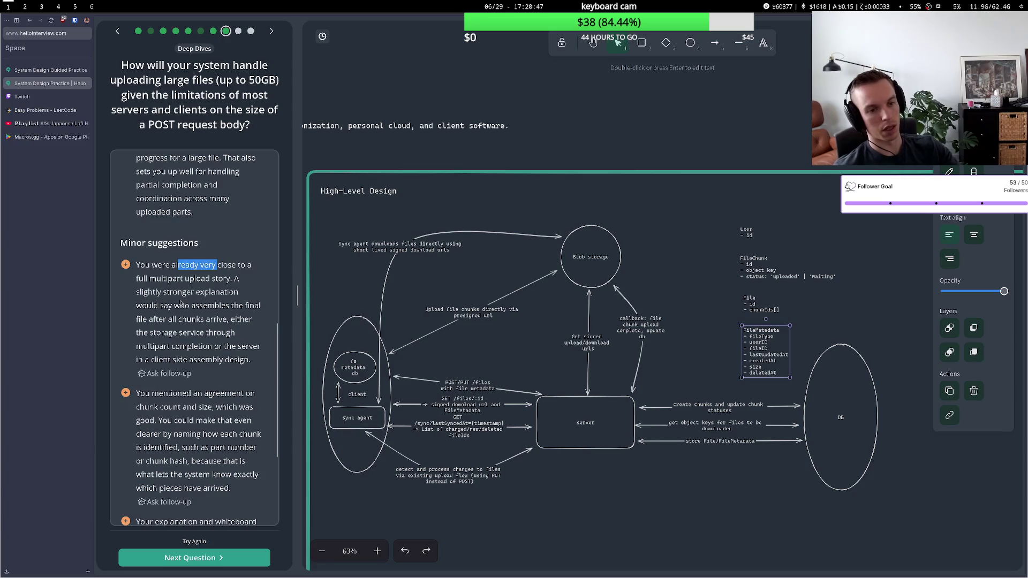
mouse_move(174, 305)
mouse_down()
mouse_move(211, 305)
mouse_move(175, 320)
mouse_move(198, 322)
mouse_move(204, 337)
mouse_up()
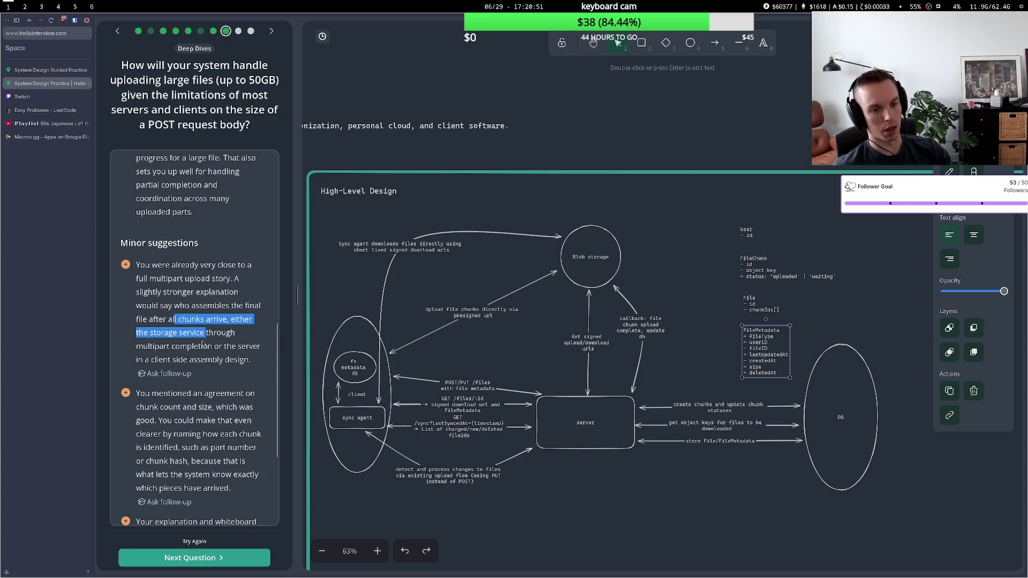
click(174, 343)
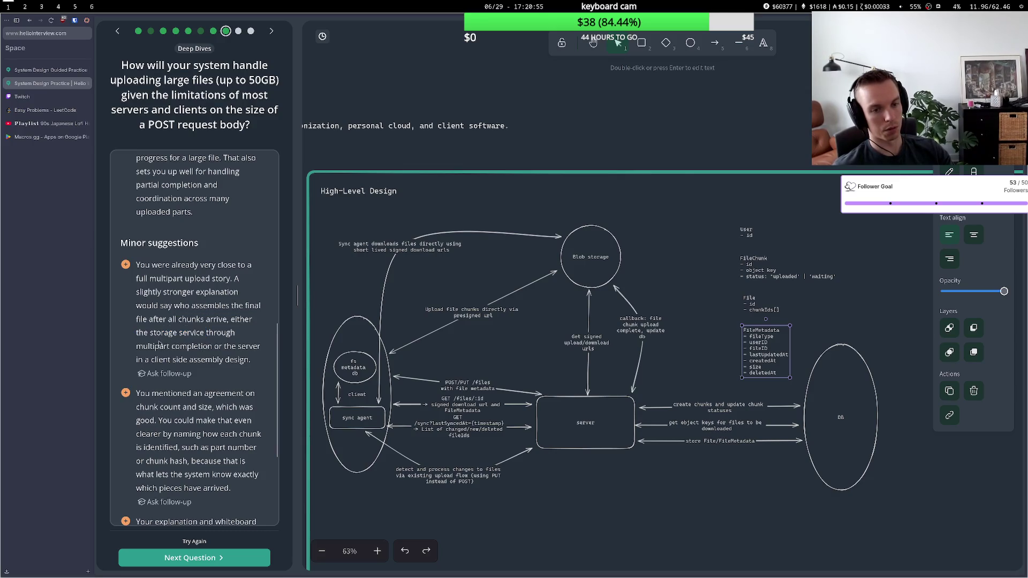
drag(159, 346, 211, 345)
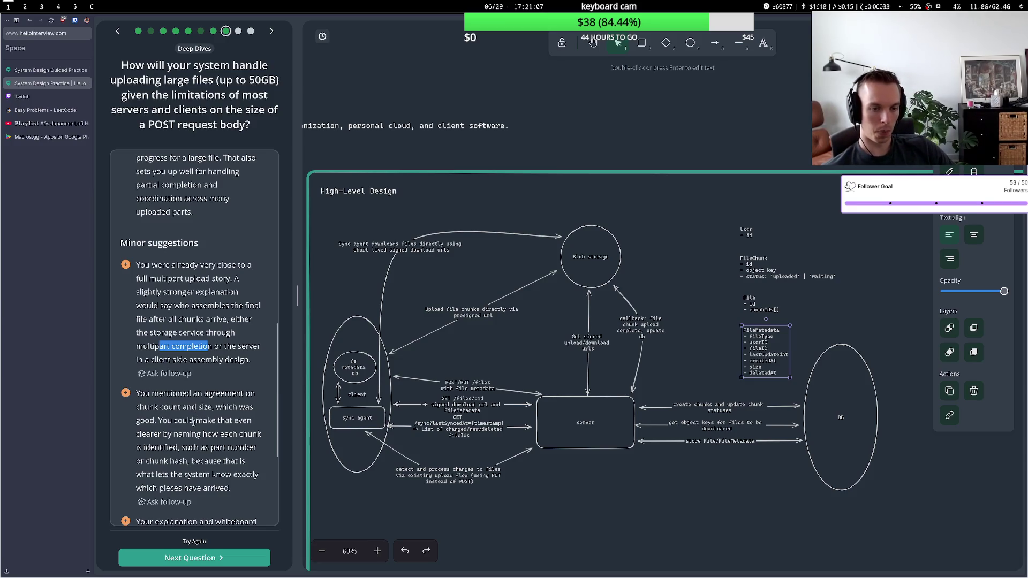
drag(195, 421, 203, 433)
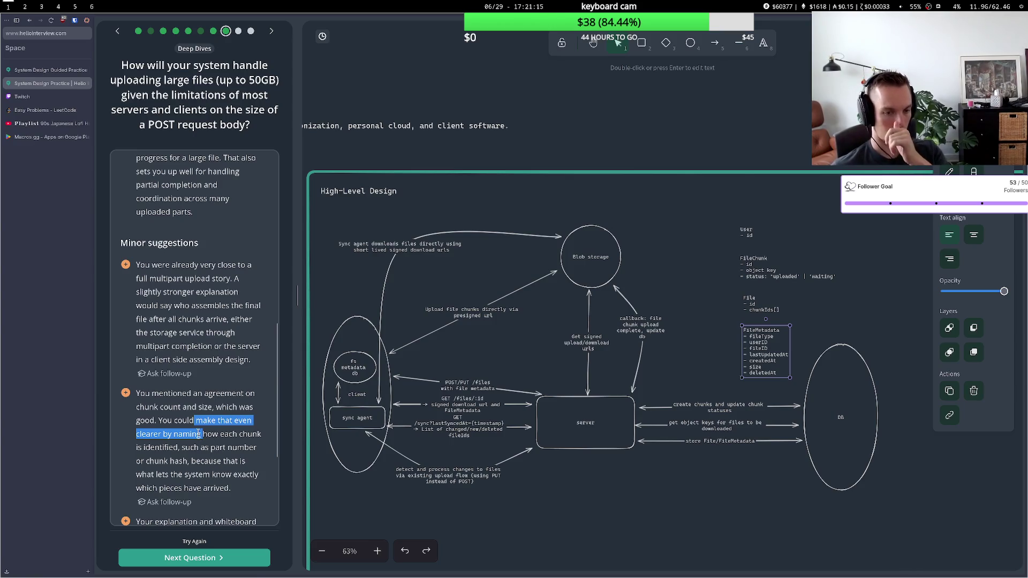
scroll(198, 432, down, 5)
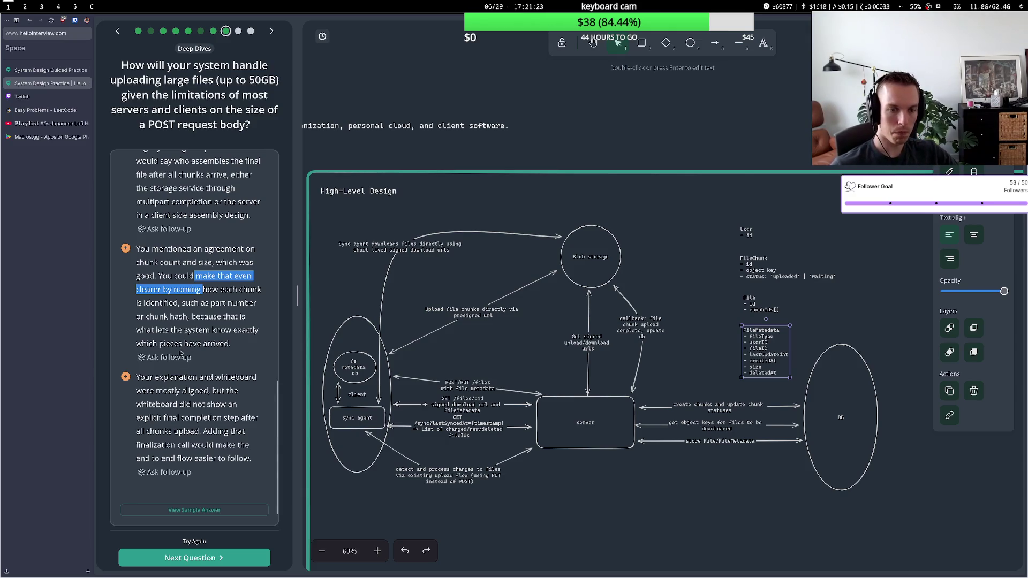
drag(179, 377, 180, 389)
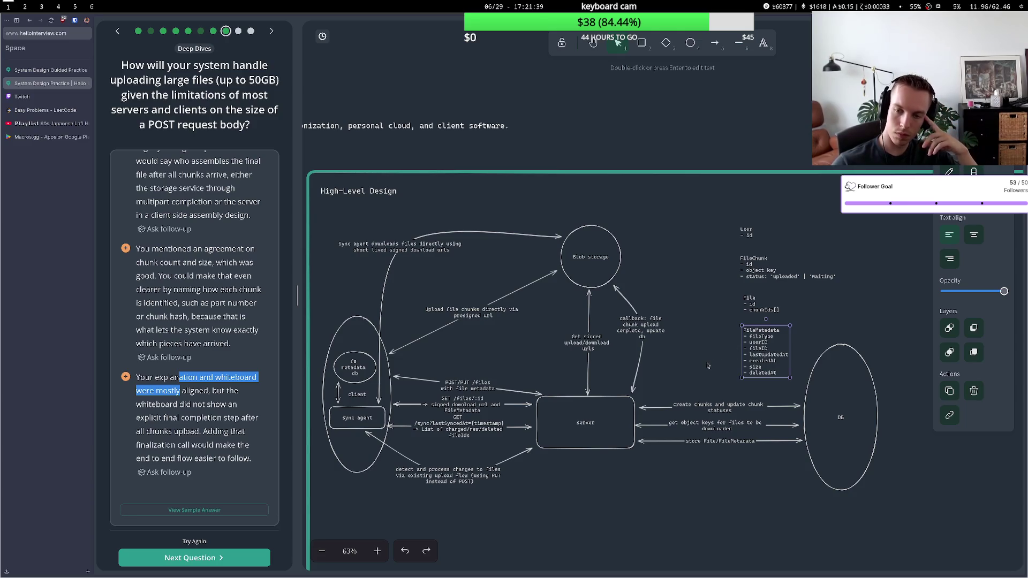
click(763, 312)
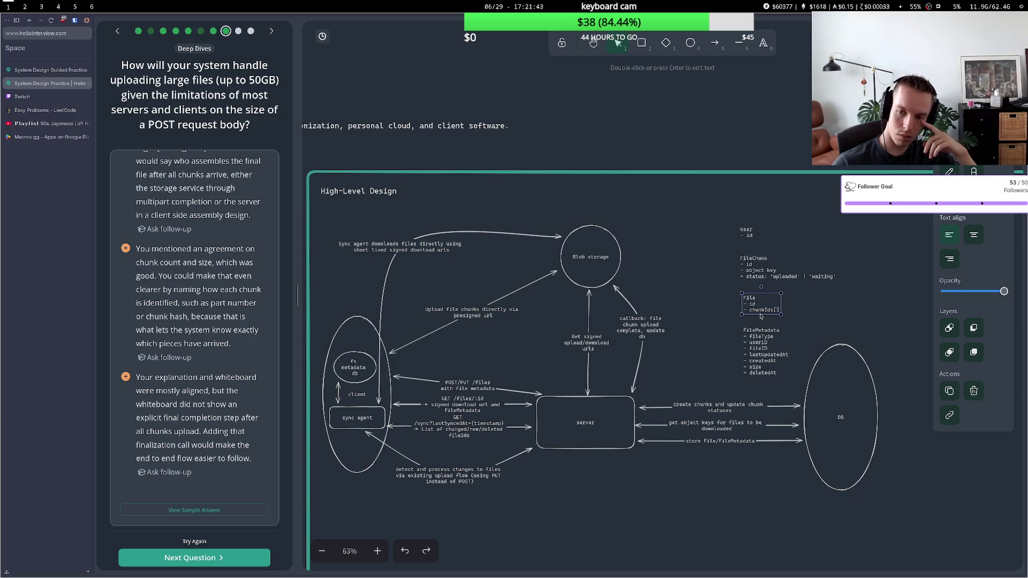
scroll(215, 401, down, 2)
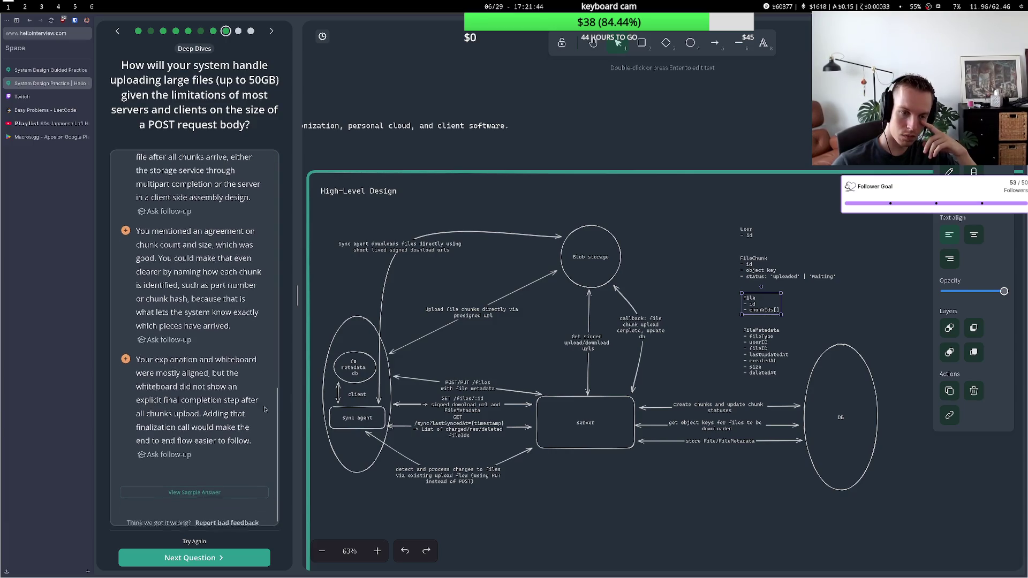
Open the sample answer and highlight its opening lines on chunking and 5-10MB chunk size
click(206, 484)
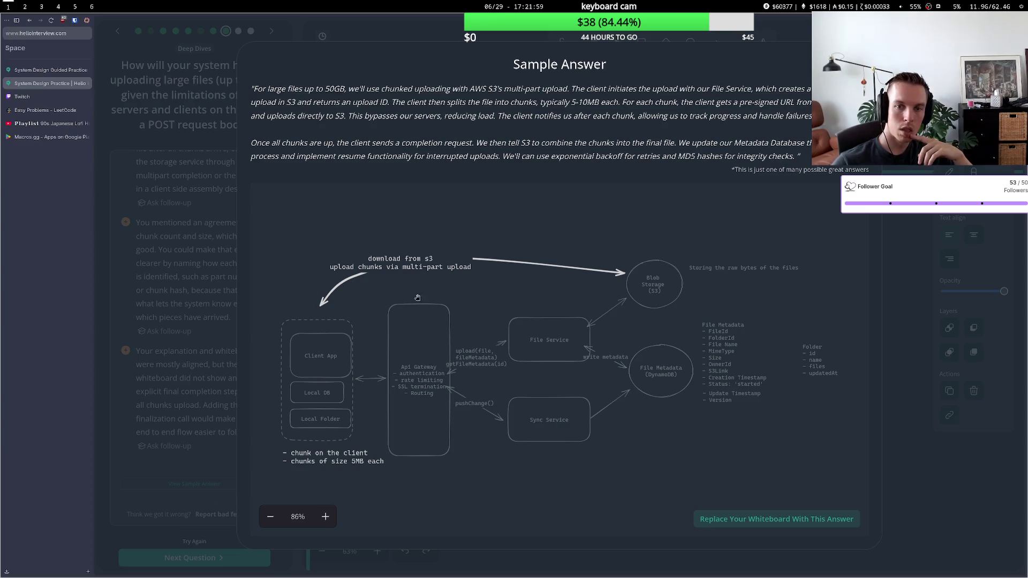
drag(442, 89, 677, 87)
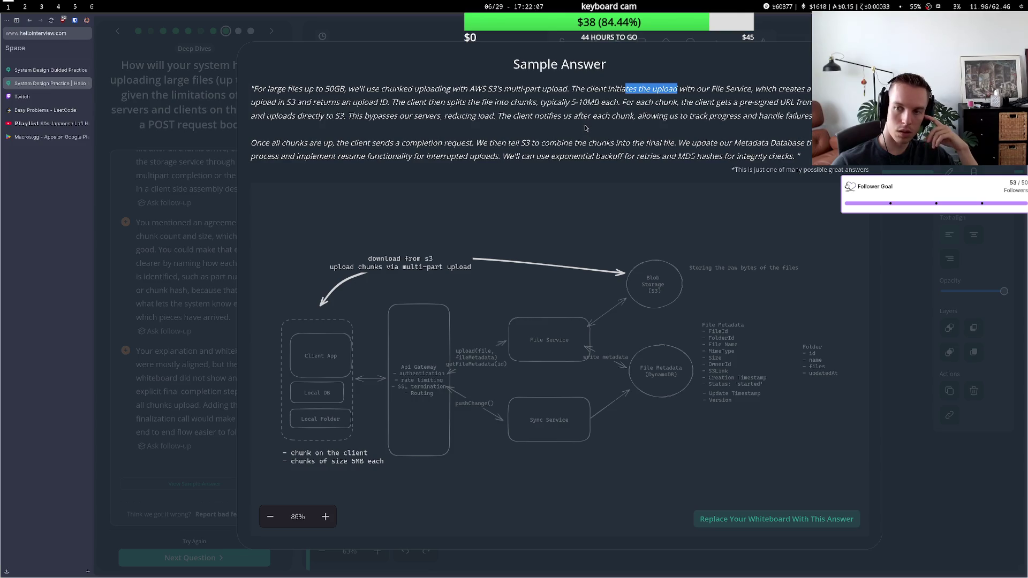
drag(423, 103, 496, 102)
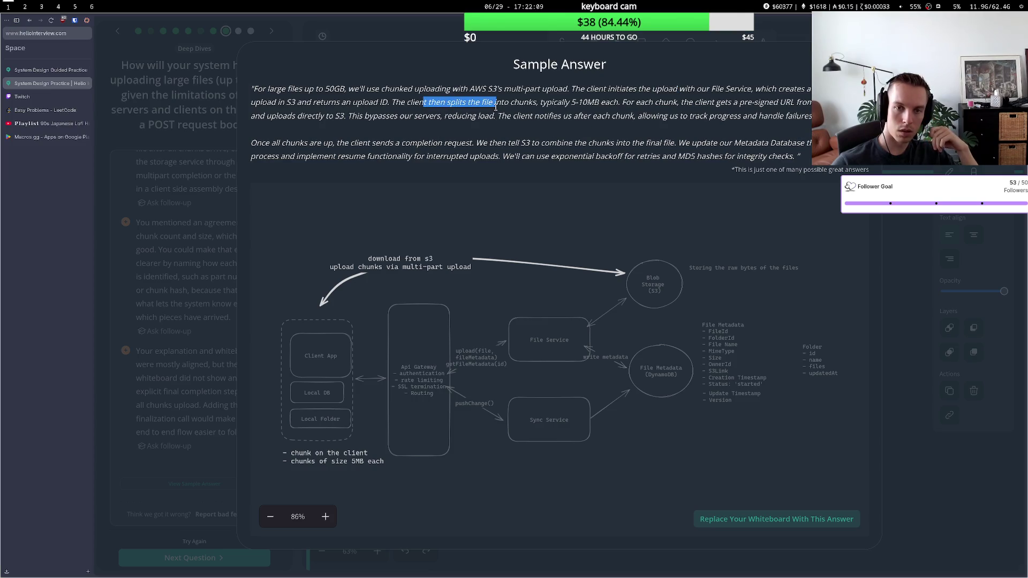
click(495, 105)
drag(562, 102, 755, 89)
click(642, 99)
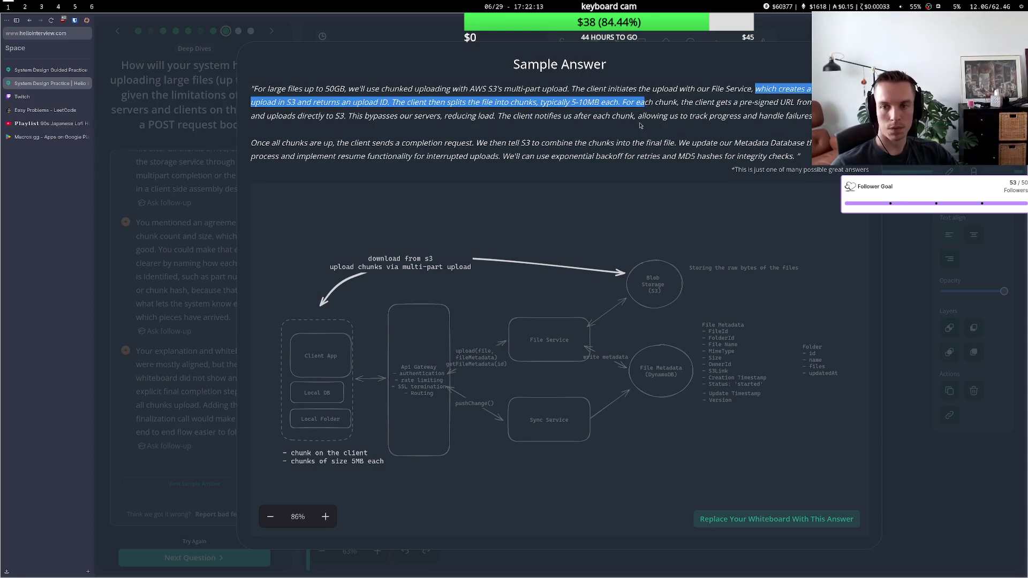
drag(501, 102, 387, 116)
Highlight the per-chunk notification, completion and resume sentences, then choose to replace the whiteboard
drag(455, 116, 592, 116)
click(554, 128)
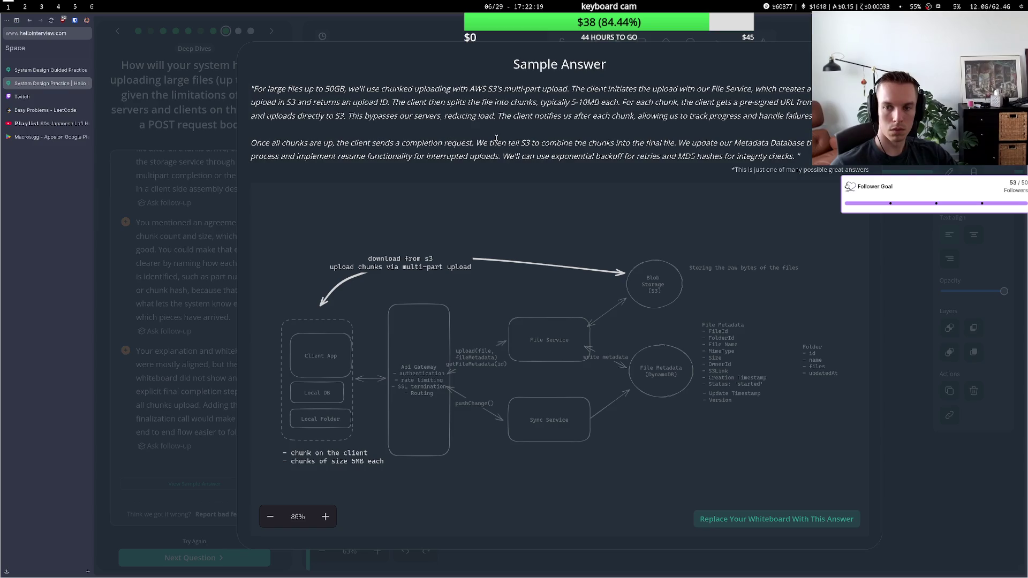
drag(338, 142, 562, 141)
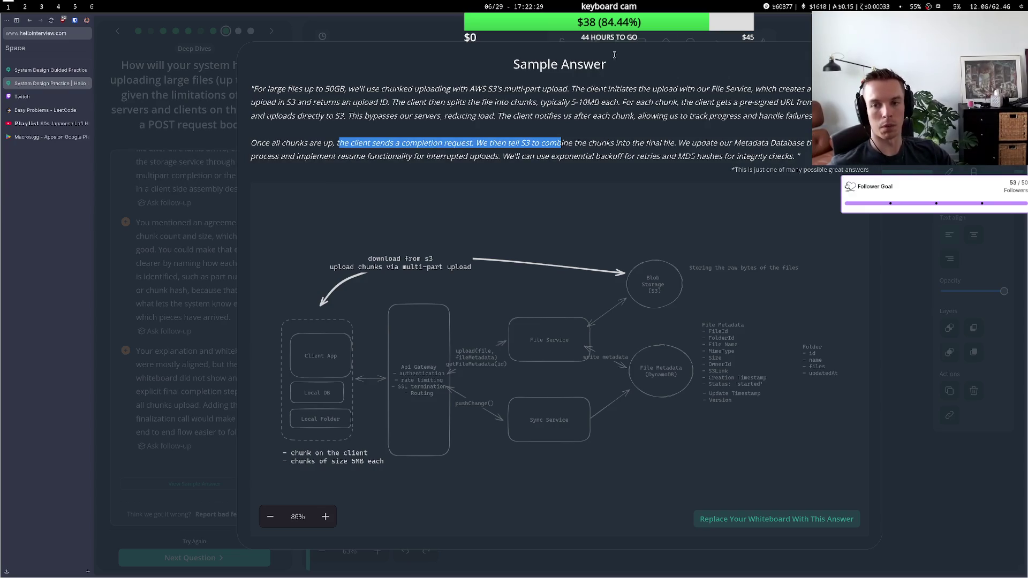
mouse_move(317, 156)
mouse_down()
mouse_move(562, 156)
mouse_move(620, 143)
mouse_up()
click(575, 156)
drag(545, 156, 625, 143)
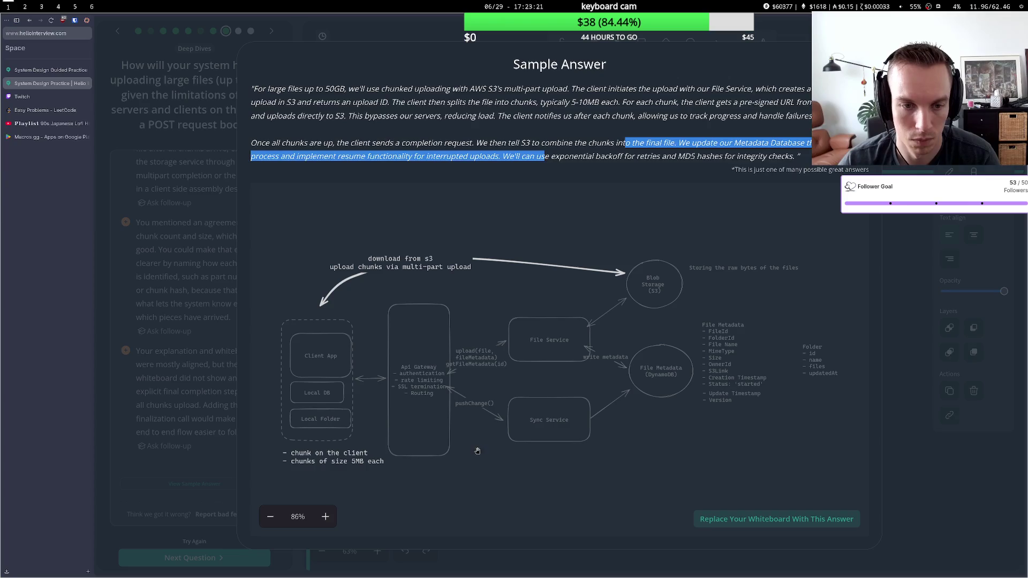
click(723, 520)
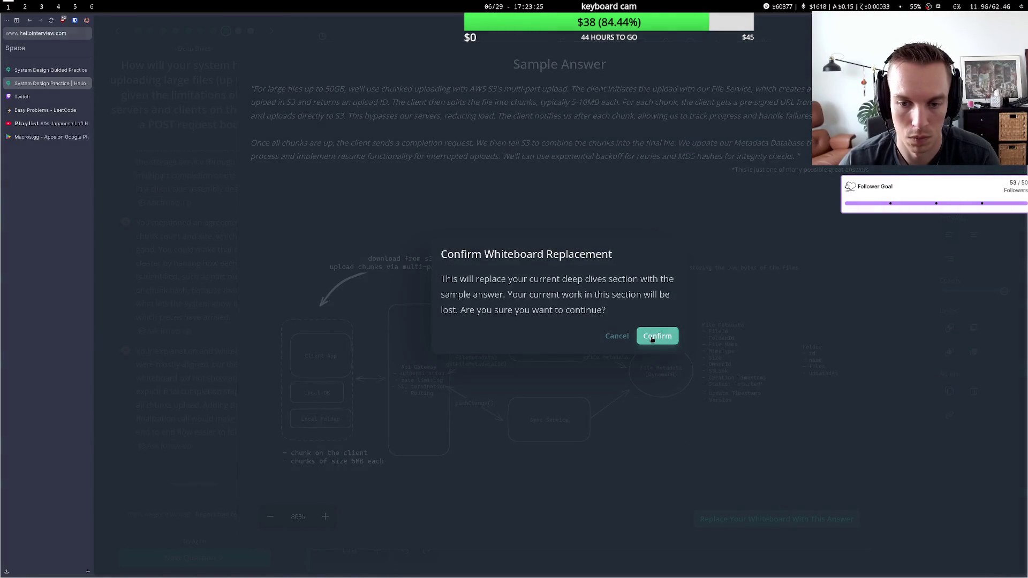
Confirm replacing the whiteboard with the sample answer and adjust the curved download arrow
click(652, 339)
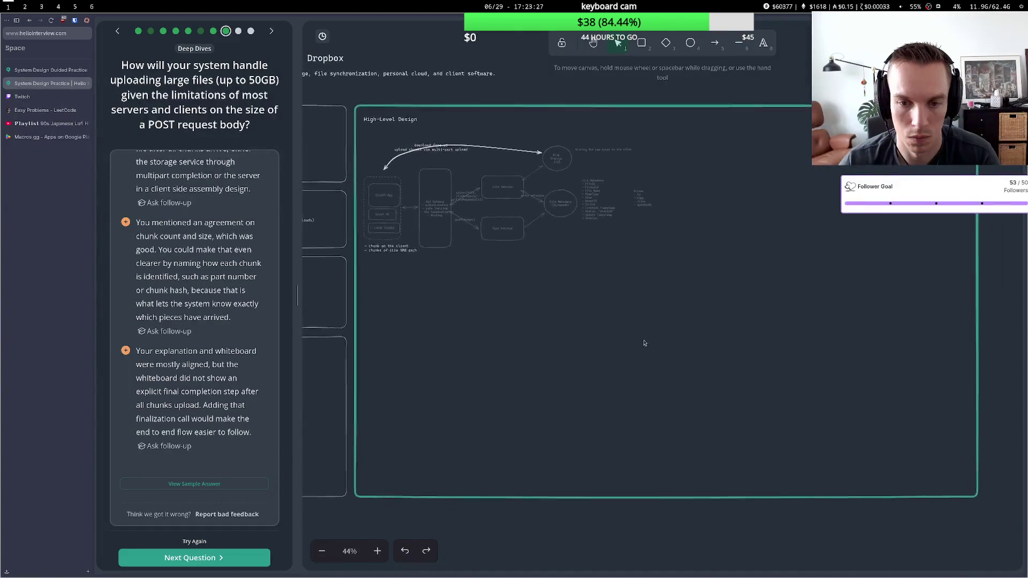
scroll(381, 184, up, 5)
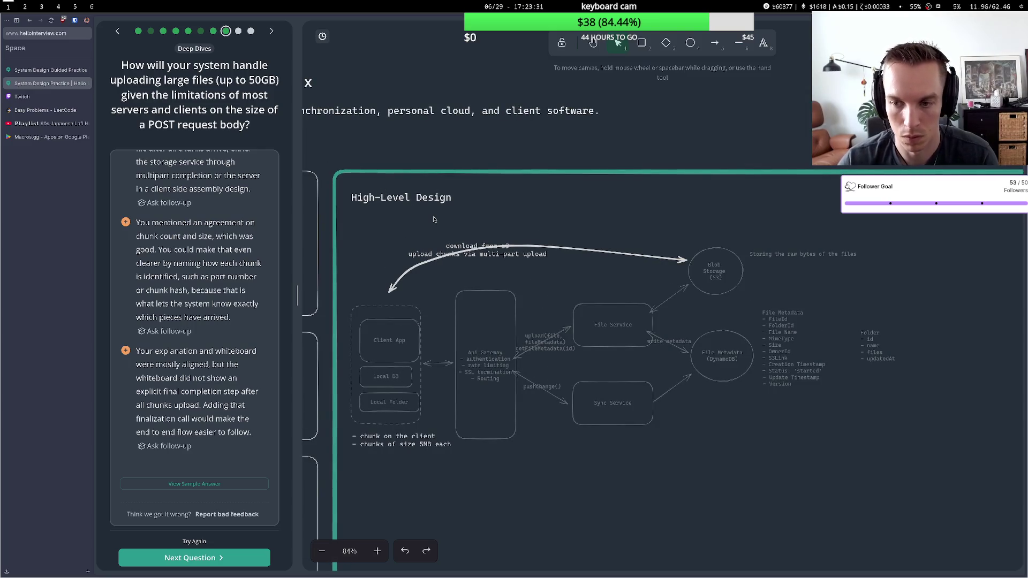
click(469, 255)
double_click(466, 251)
click(442, 234)
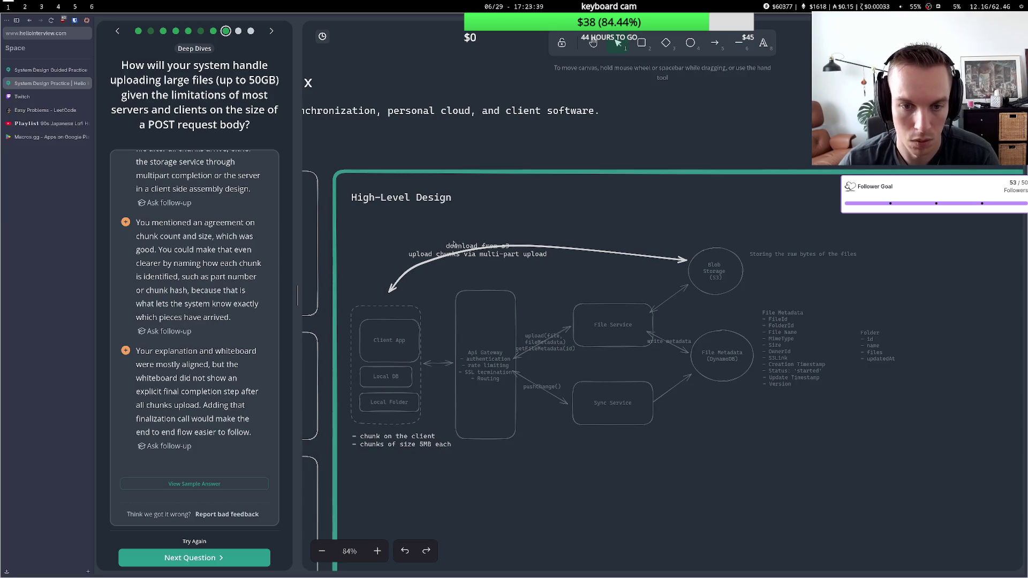
double_click(453, 245)
click(453, 246)
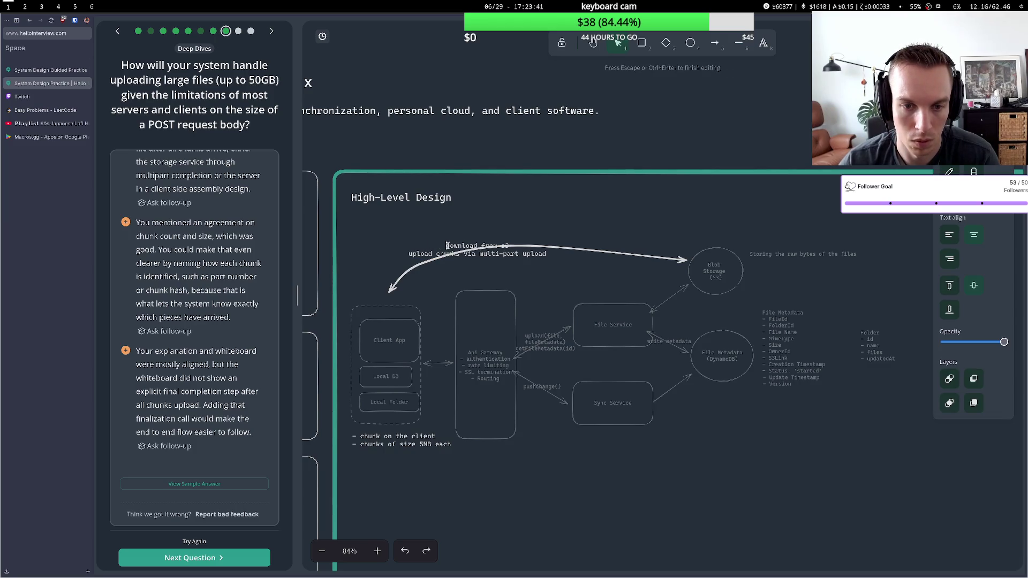
click(472, 228)
click(456, 246)
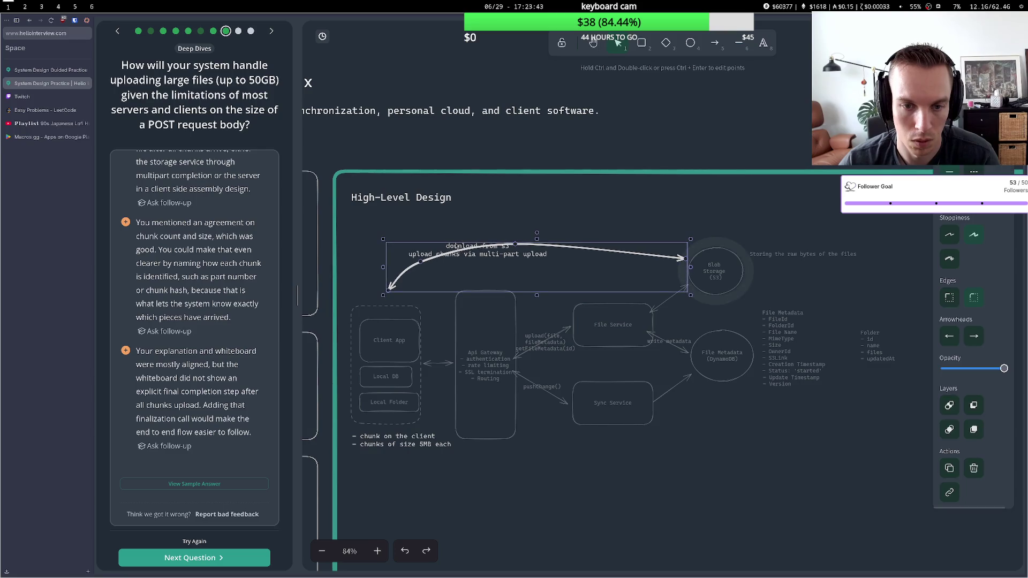
drag(456, 246, 459, 251)
click(474, 234)
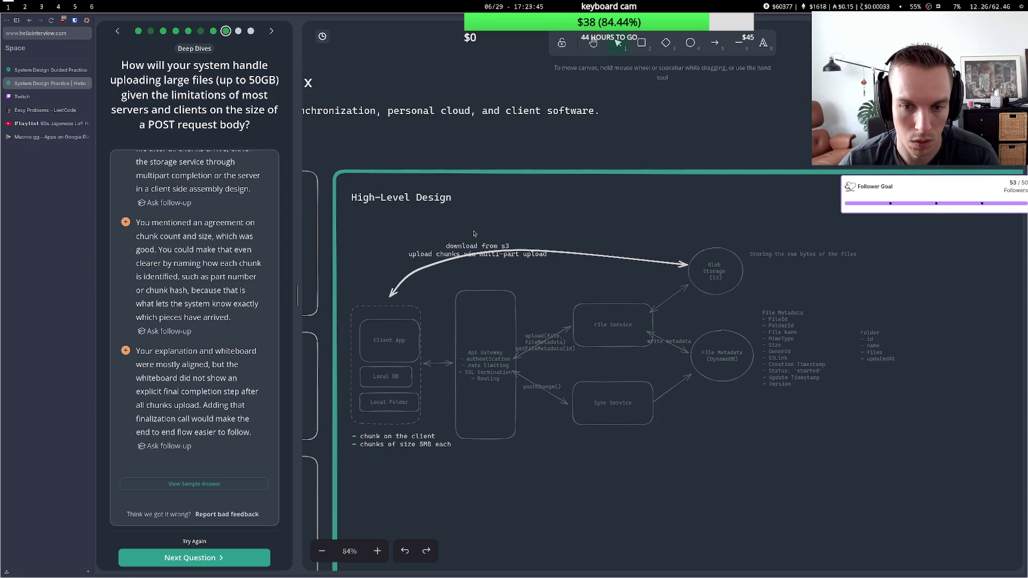
Reroute the curved 'download from s3' arrow between Blob Storage and Client App, then advance
click(485, 258)
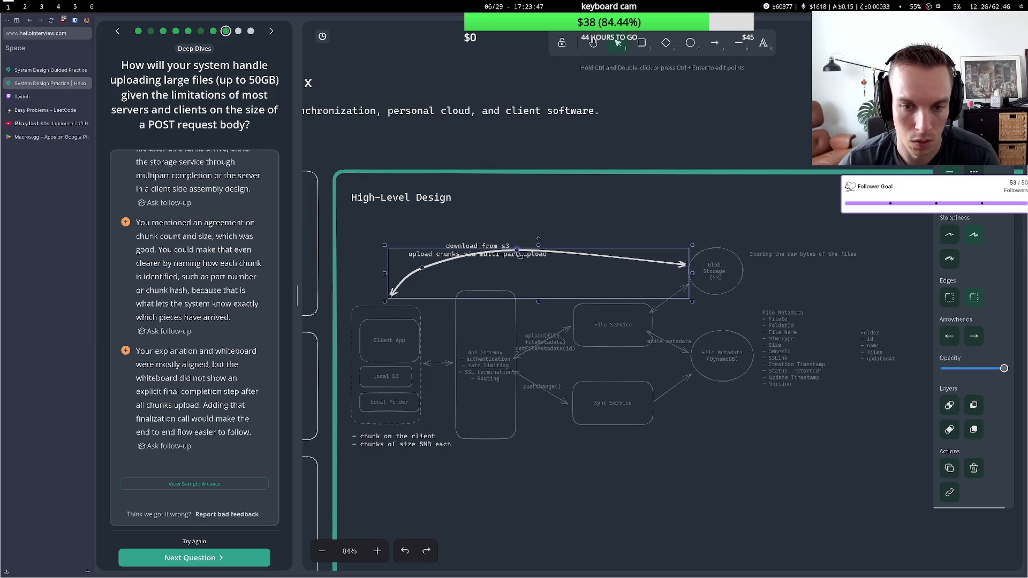
drag(537, 257, 645, 295)
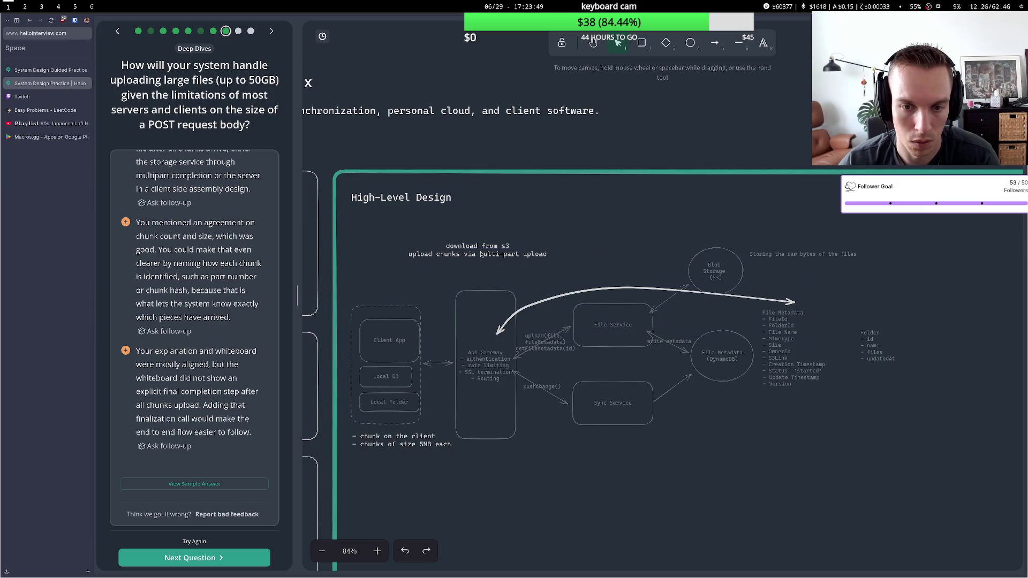
double_click(458, 245)
key(Escape)
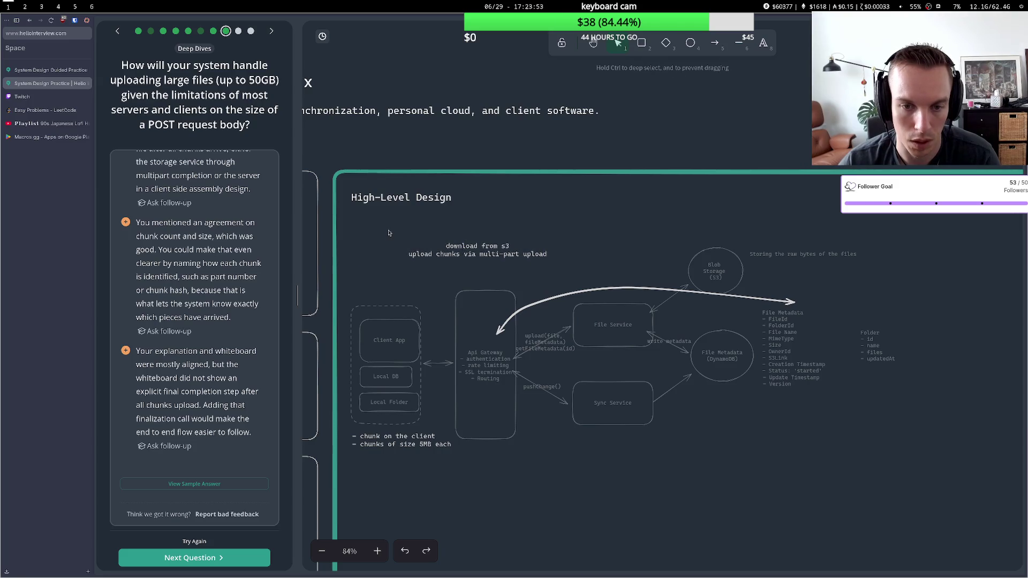
click(585, 291)
drag(584, 290, 479, 256)
click(354, 227)
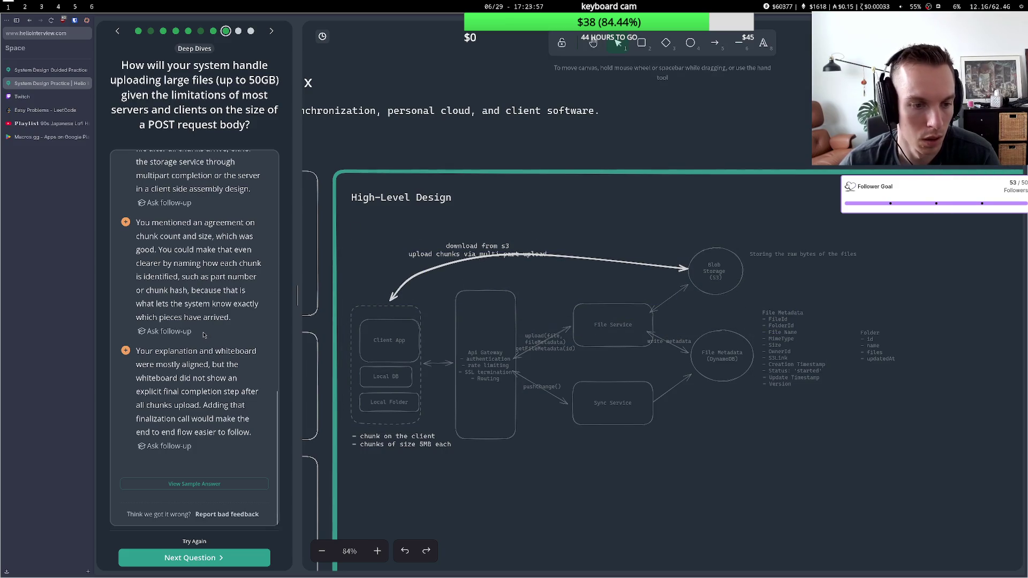
click(201, 554)
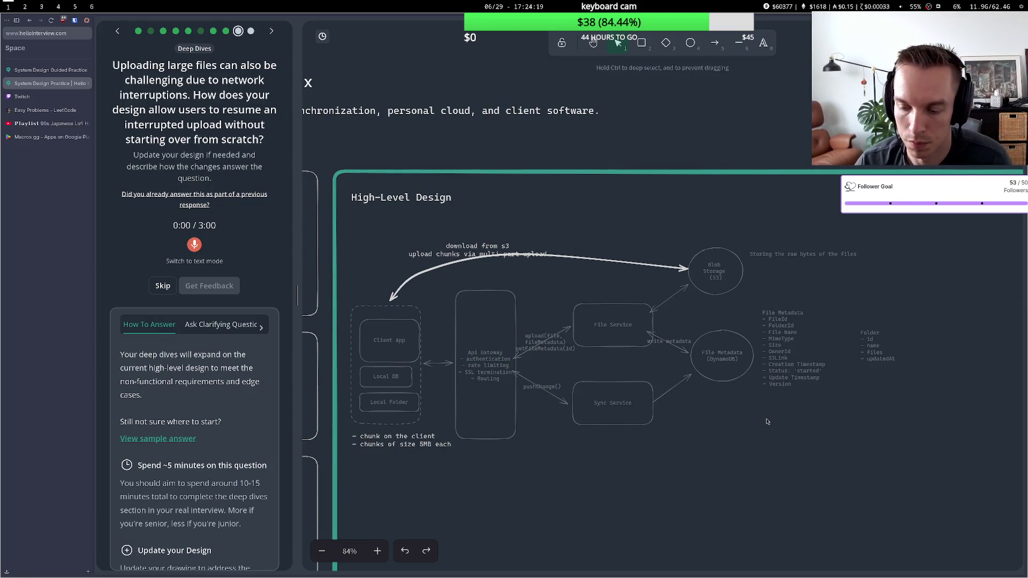
Add a 'File Chunks' text note on the whiteboard and begin its first bullet line
double_click(766, 414)
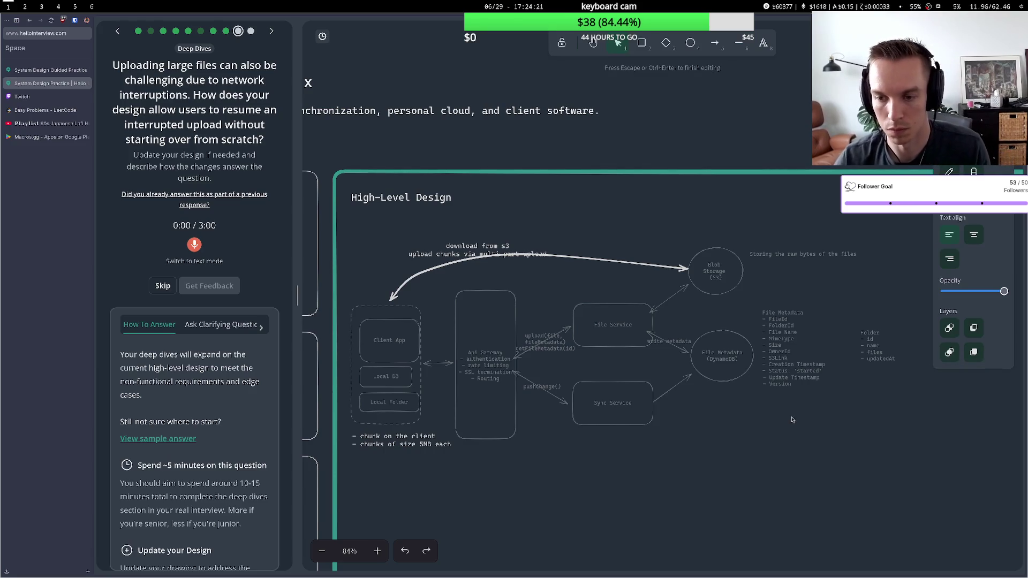
text(File Chunk)
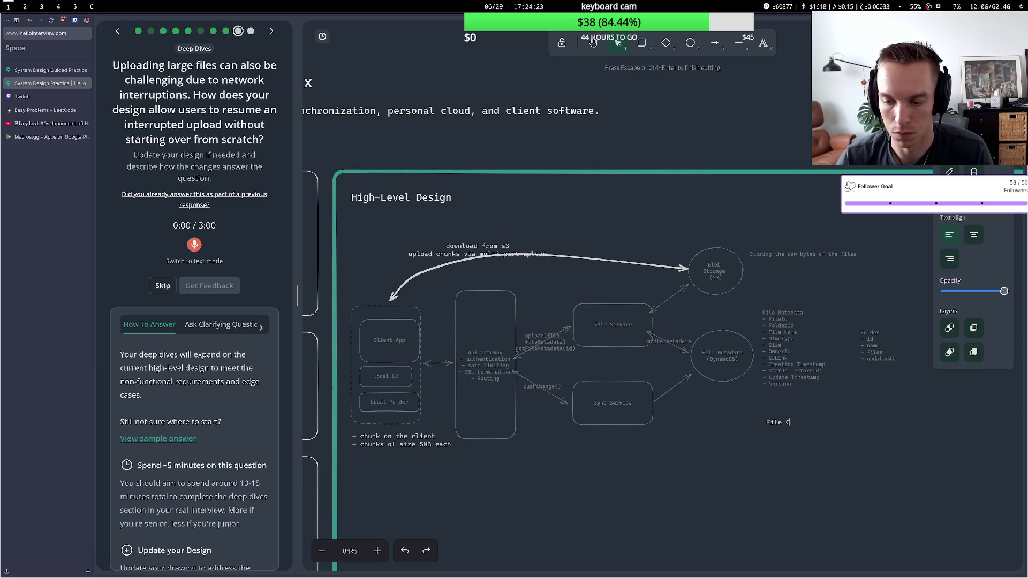
text(s)
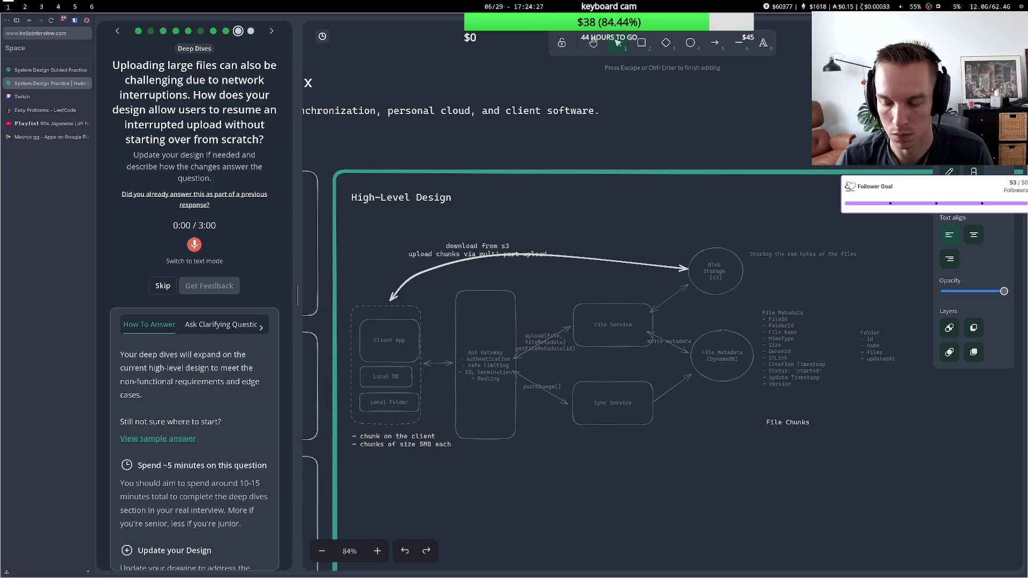
key(BackSpace)
key(BackSpace)
key(BackSpace)
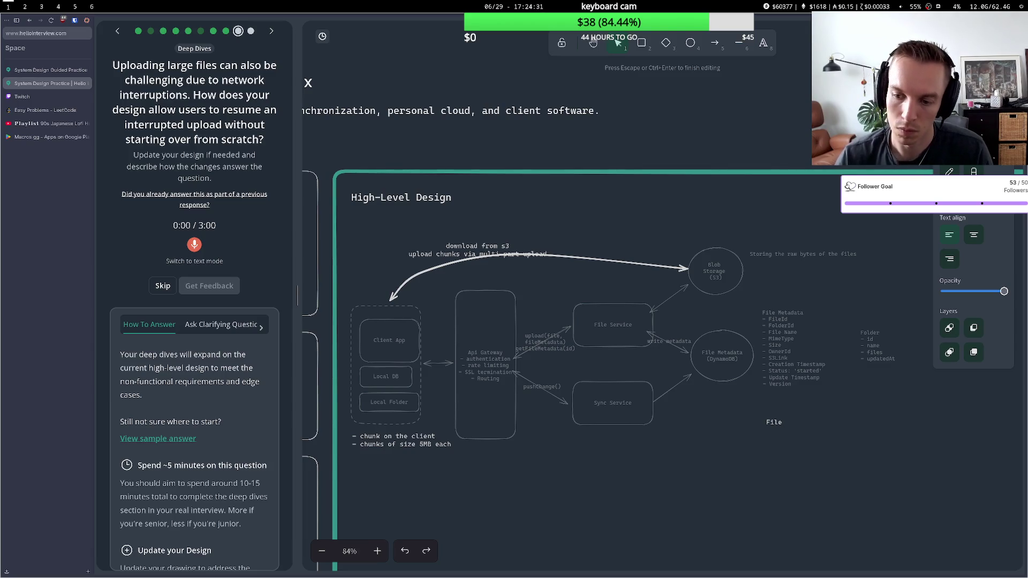
text(hunks )
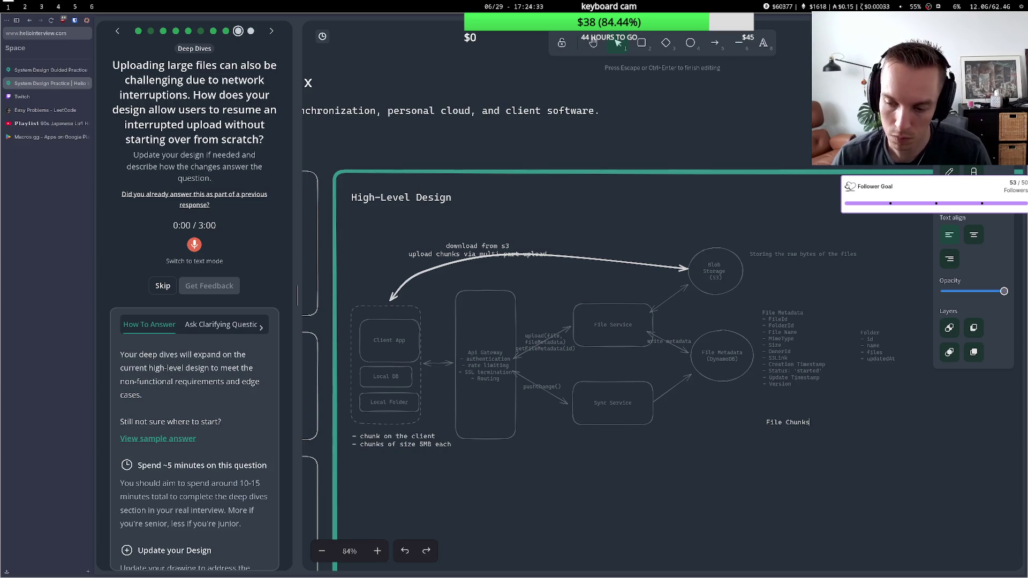
text(- )
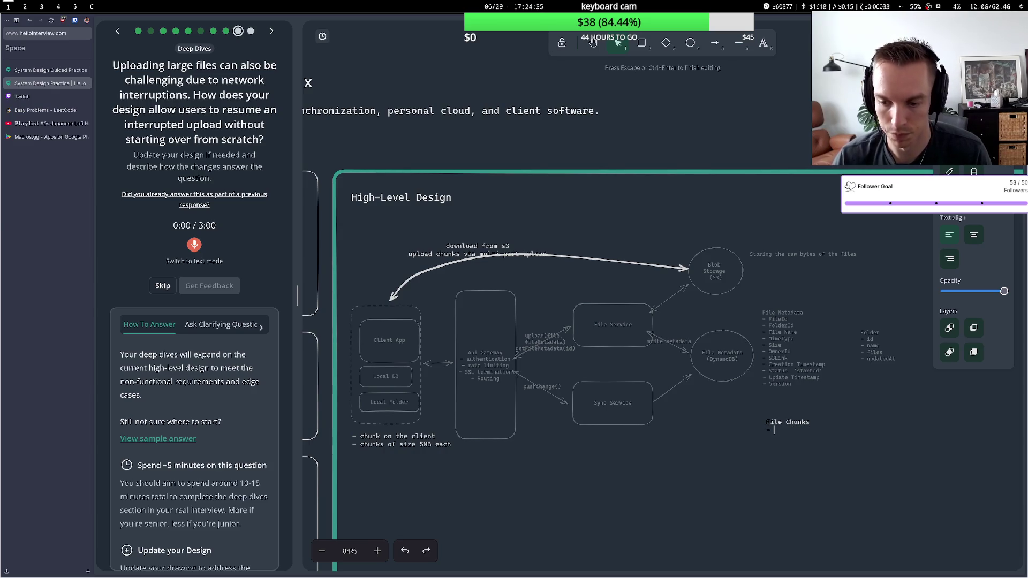
text(h)
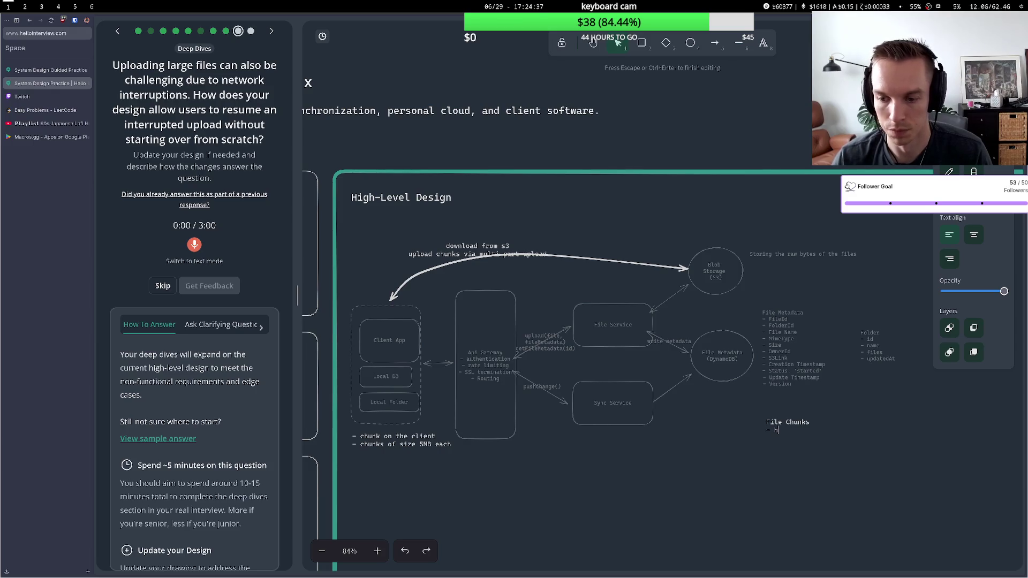
text(i)
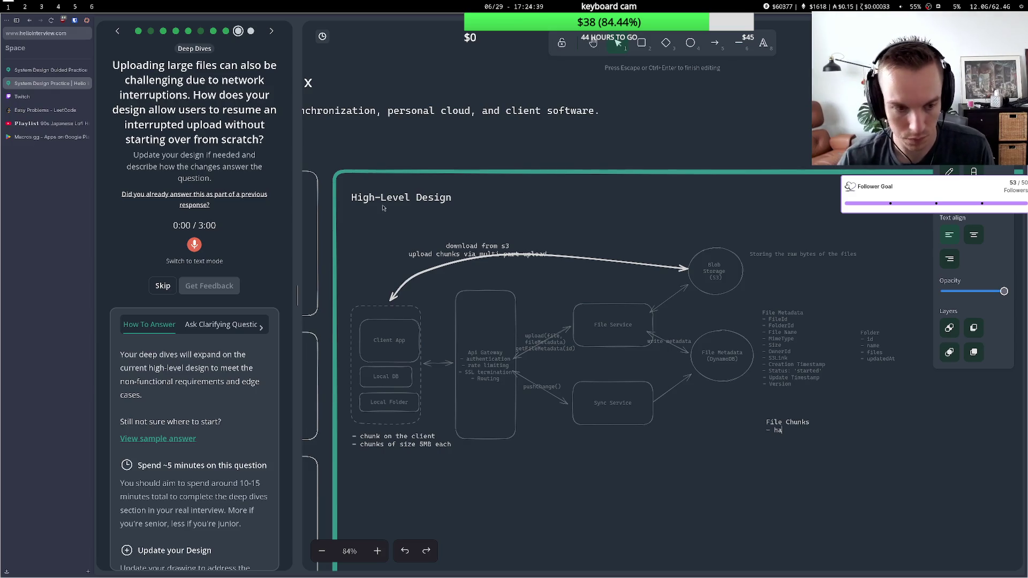
click(46, 123)
Back on the whiteboard, give the File Chunks note 'chunk hash' and 'upload status' bullets
click(45, 70)
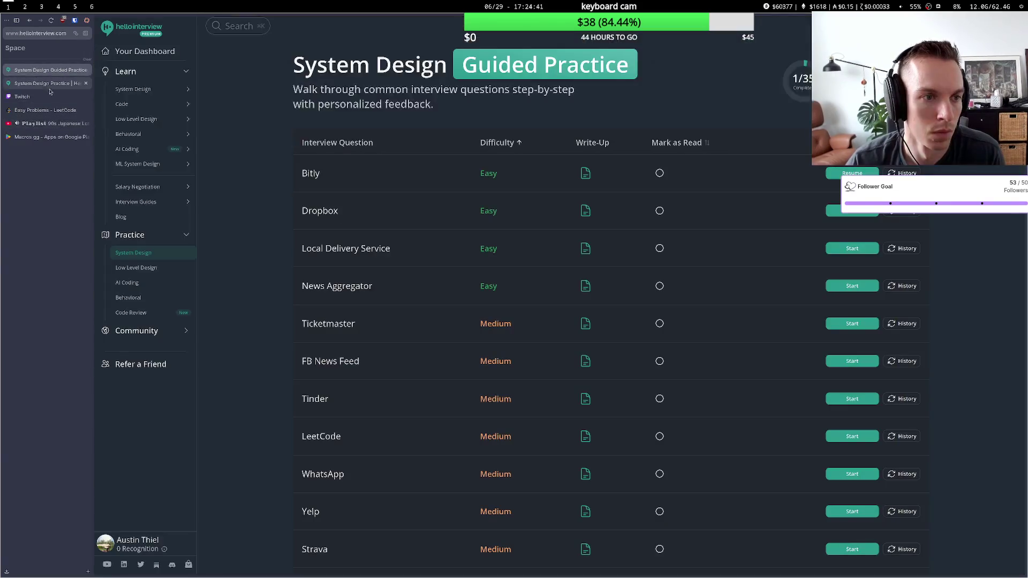
click(45, 84)
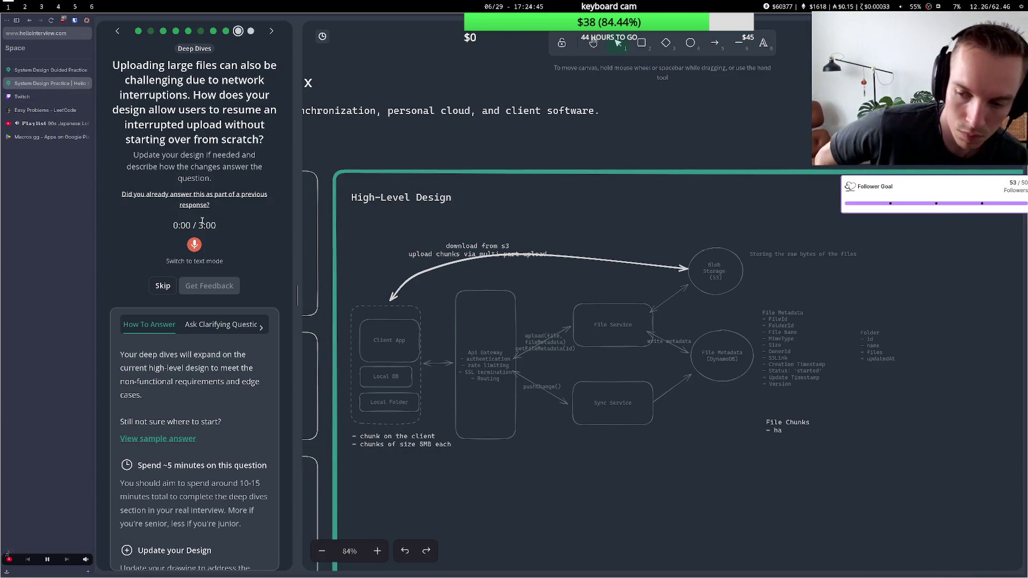
double_click(778, 430)
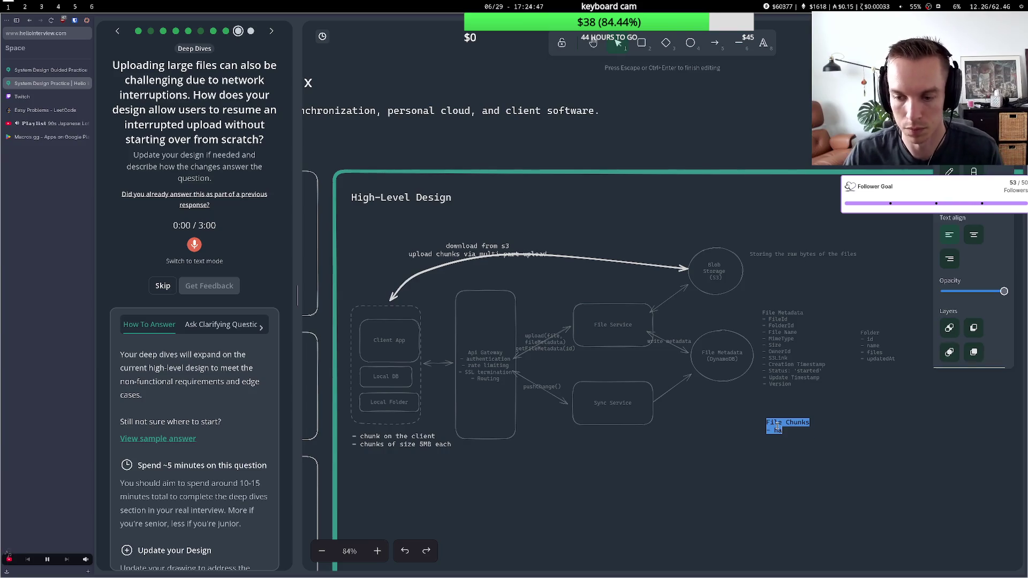
key(BackSpace)
key(BackSpace)
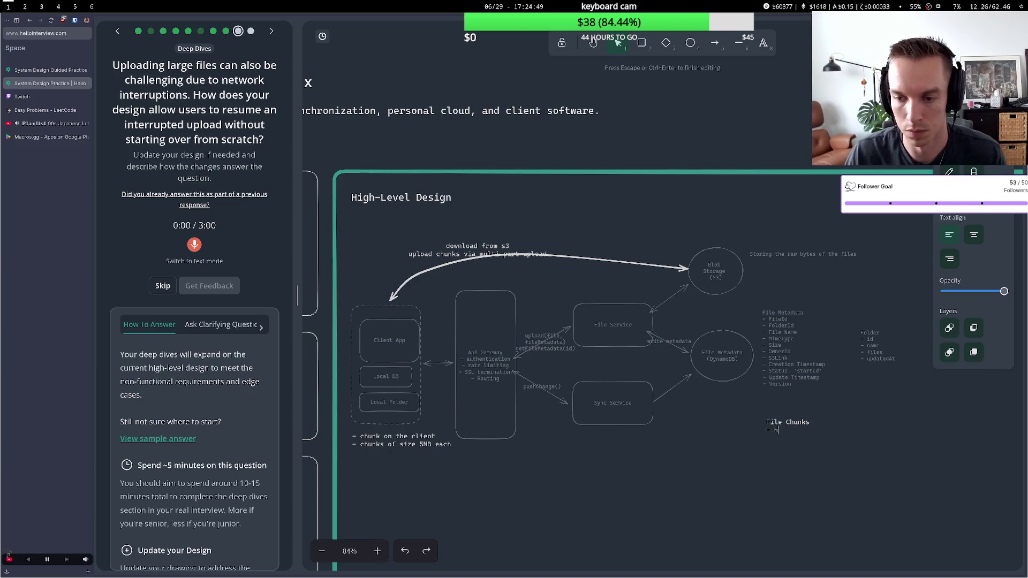
text(cho)
text(nk hash)
key(Return)
text(-)
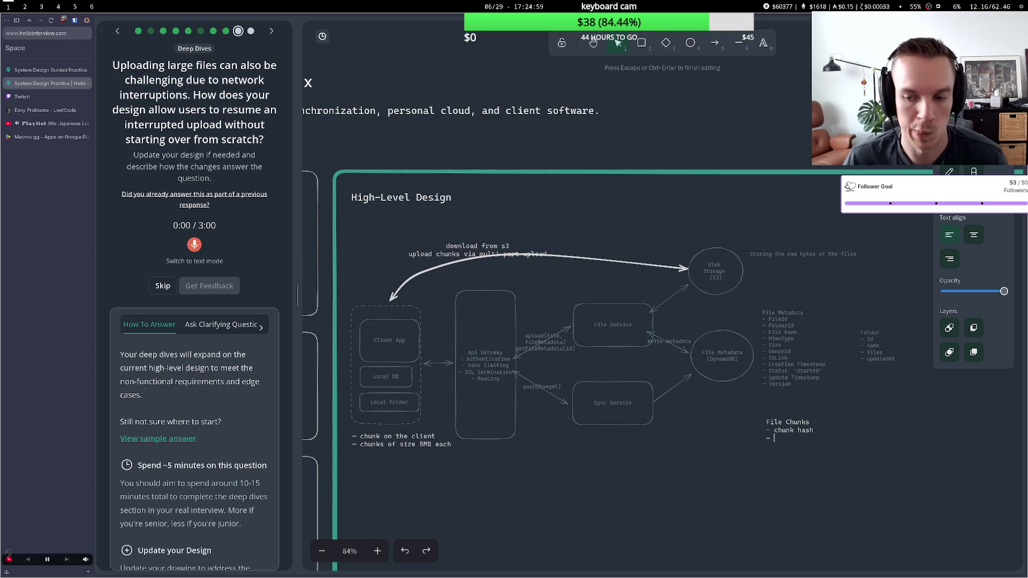
text(upla)
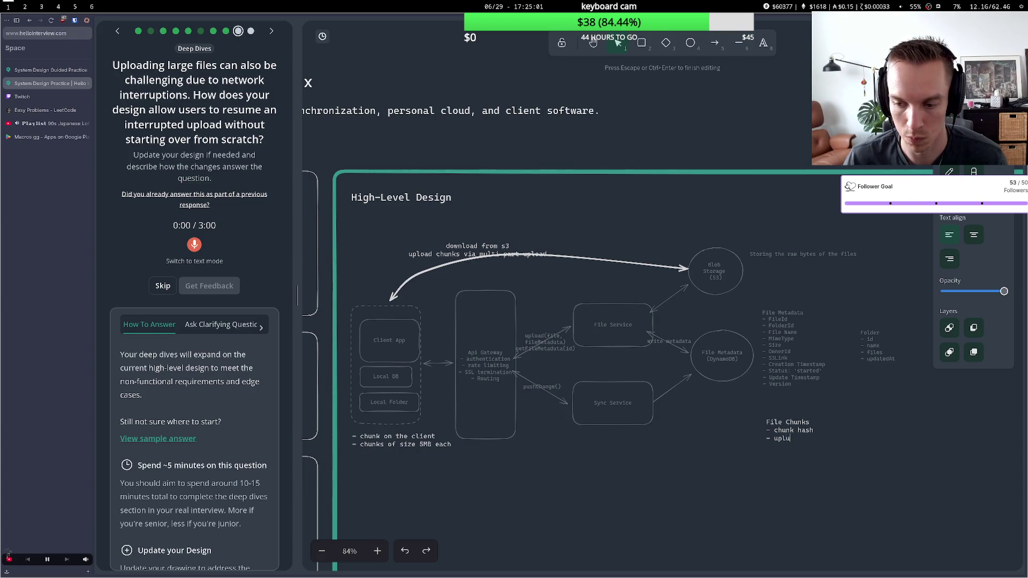
key(BackSpace)
text(oad status)
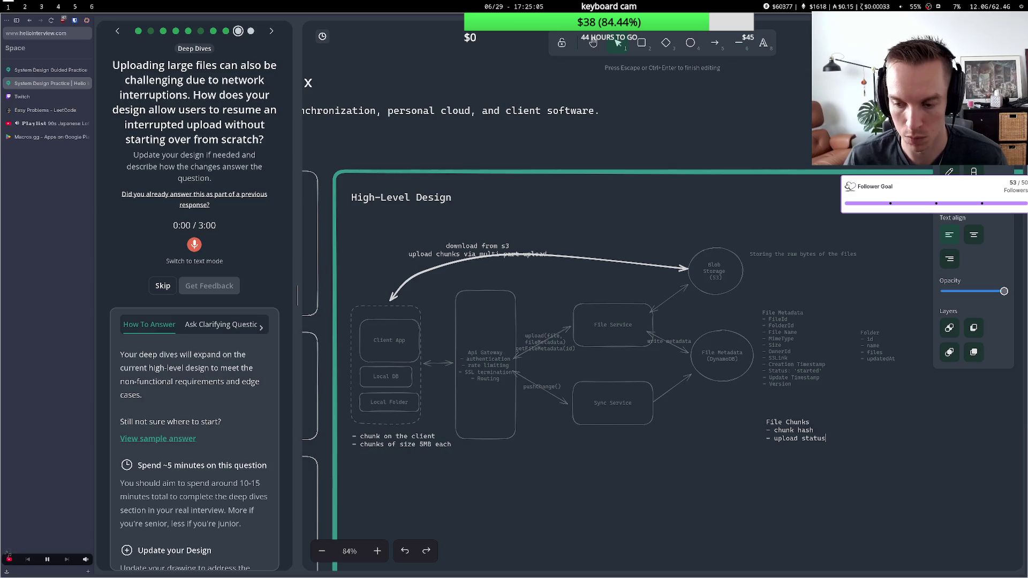
click(700, 415)
Nudge the File Chunks note up and add a chunks field line to File Metadata
drag(774, 424, 770, 412)
click(668, 411)
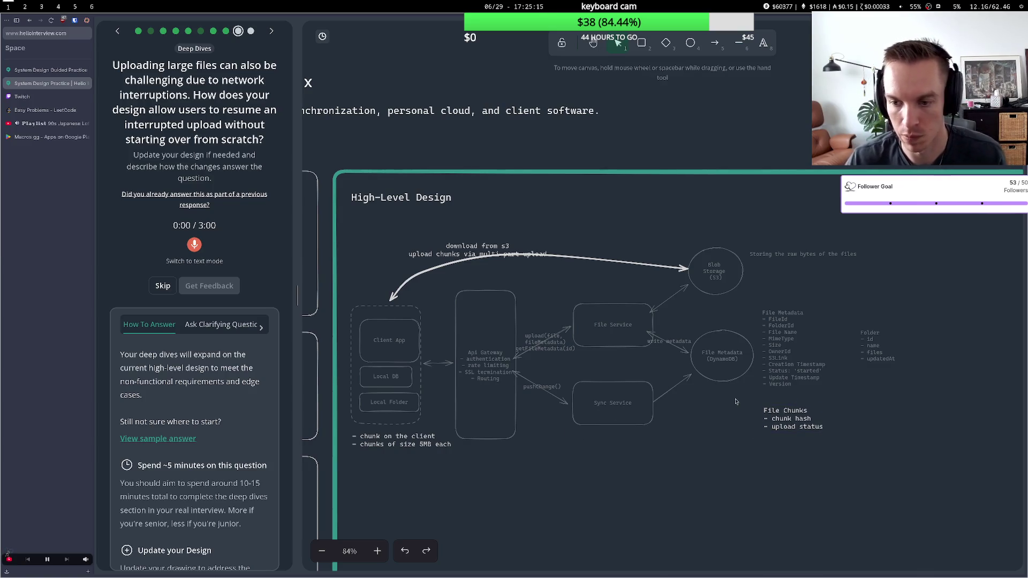
click(795, 346)
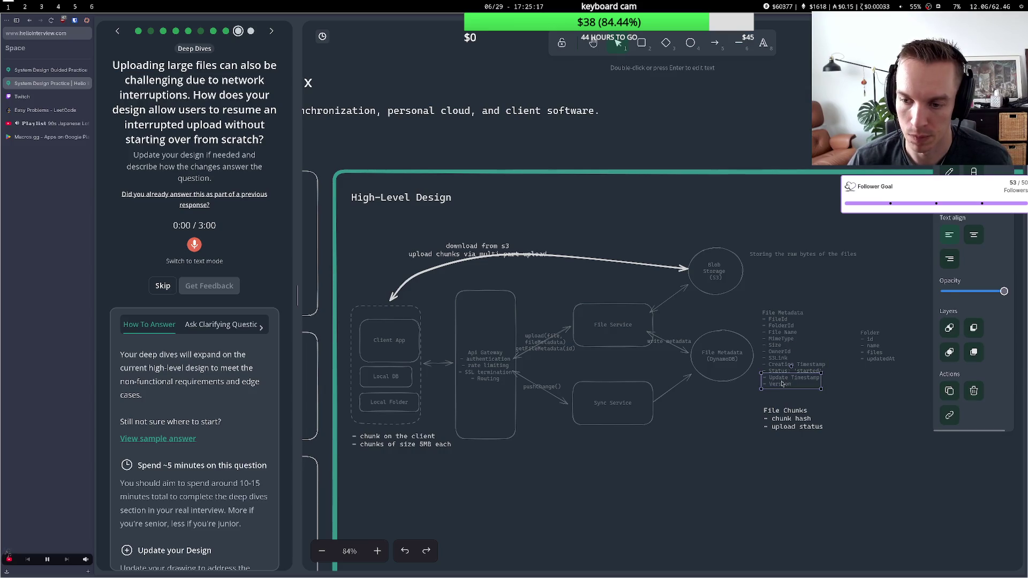
key(Return)
click(819, 369)
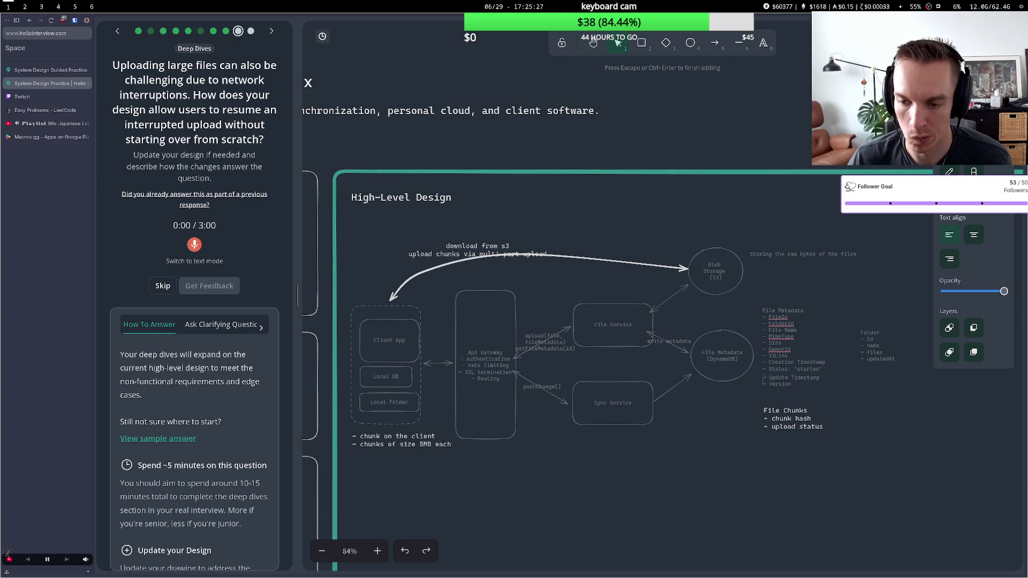
click(779, 386)
double_click(779, 386)
key(Return)
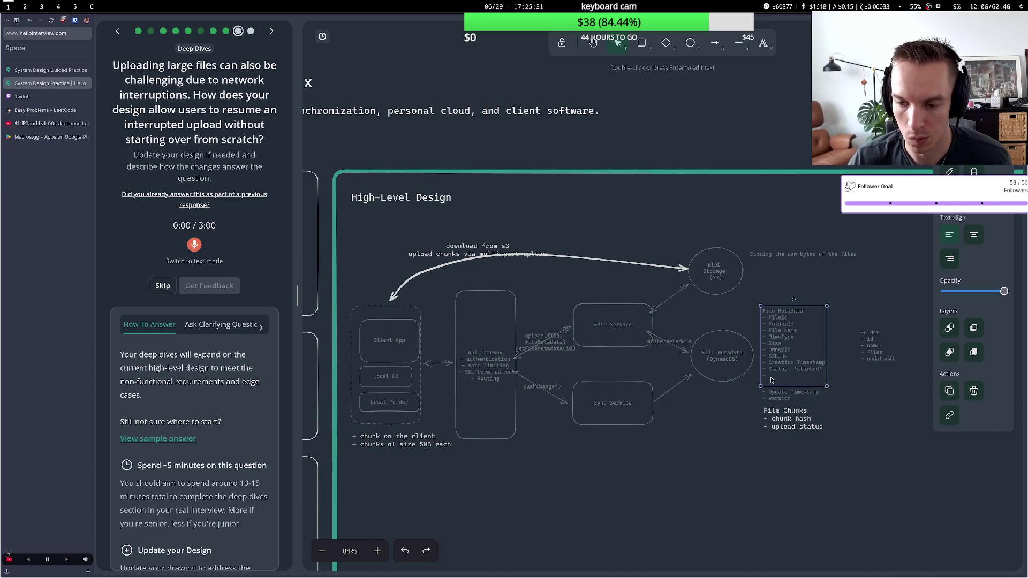
key(ctrl+shift+Home)
click(770, 374)
text(- chunks[)
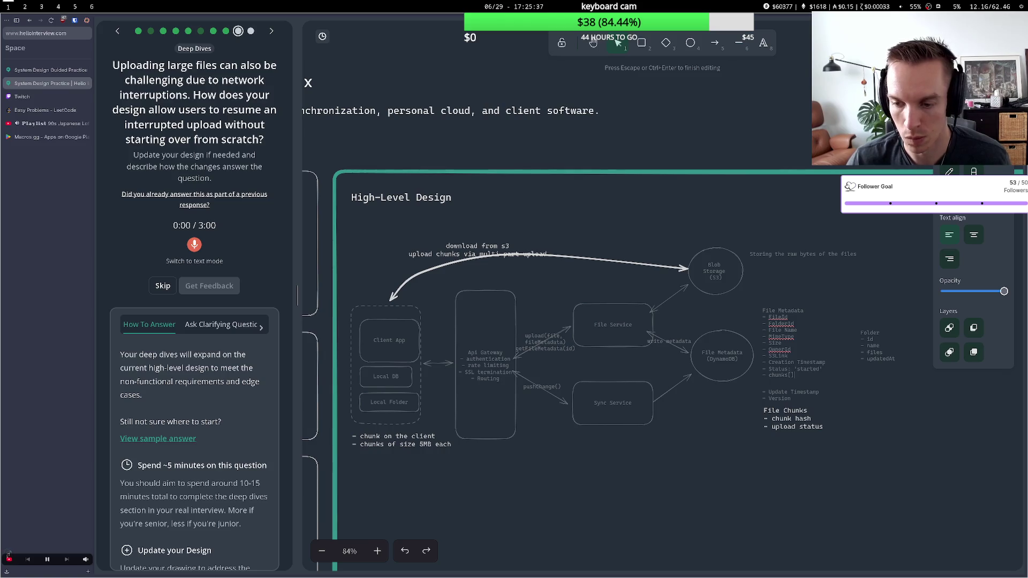
Add an 'id' bullet under File Chunks and shift File Metadata's Update Timestamp and Version lines up
double_click(809, 411)
click(809, 411)
key(Return)
text(- id)
double_click(789, 376)
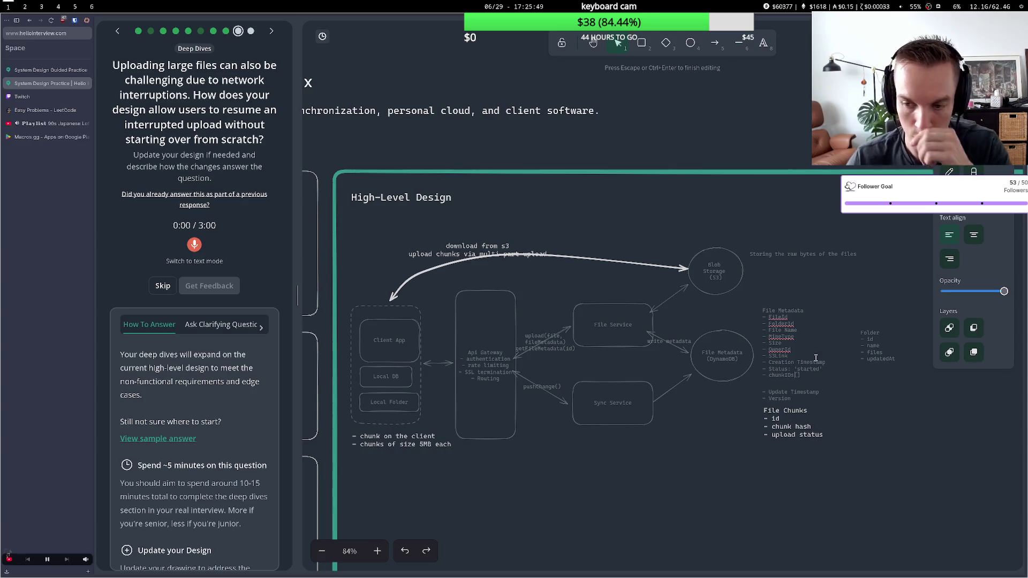
click(782, 397)
drag(783, 397, 782, 393)
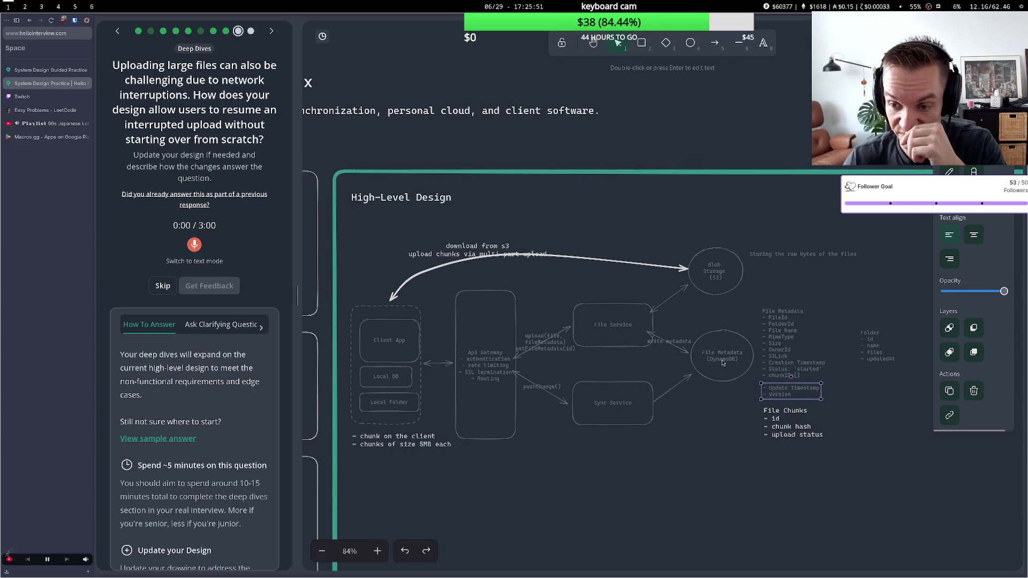
click(720, 289)
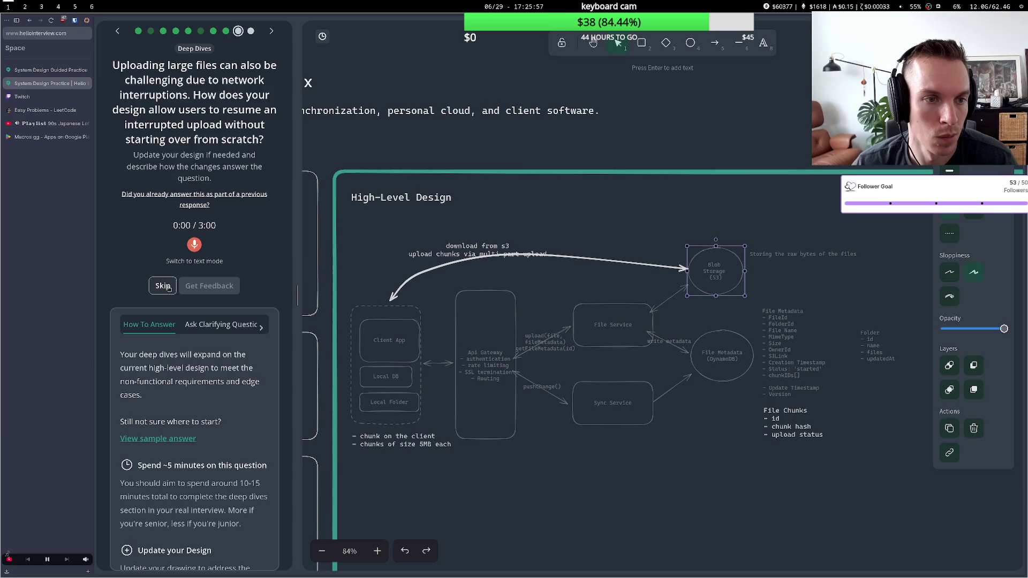
click(430, 390)
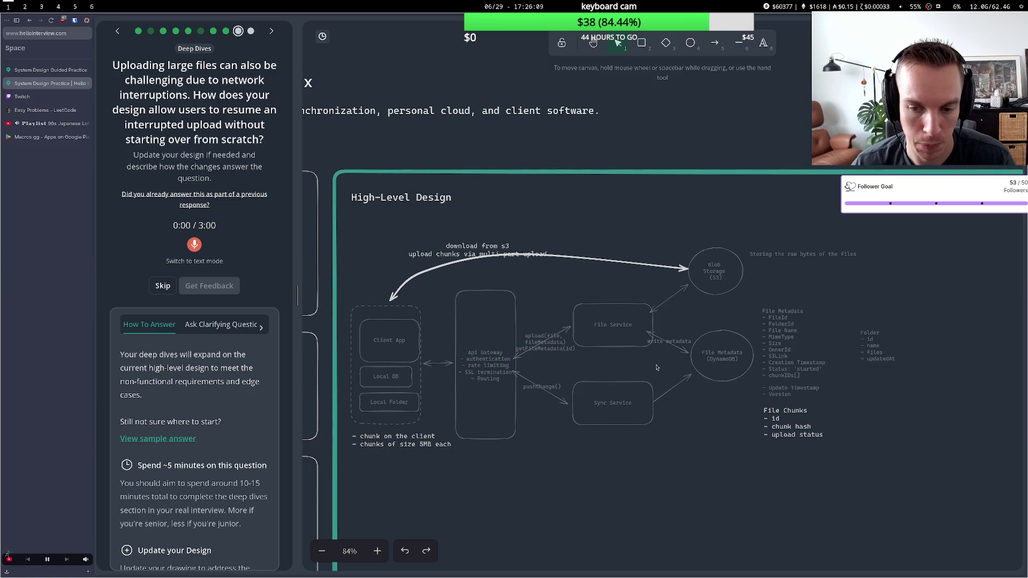
Add a getStatus() line below pushChange() on the Sync Service arrow label
drag(538, 395, 542, 393)
click(560, 388)
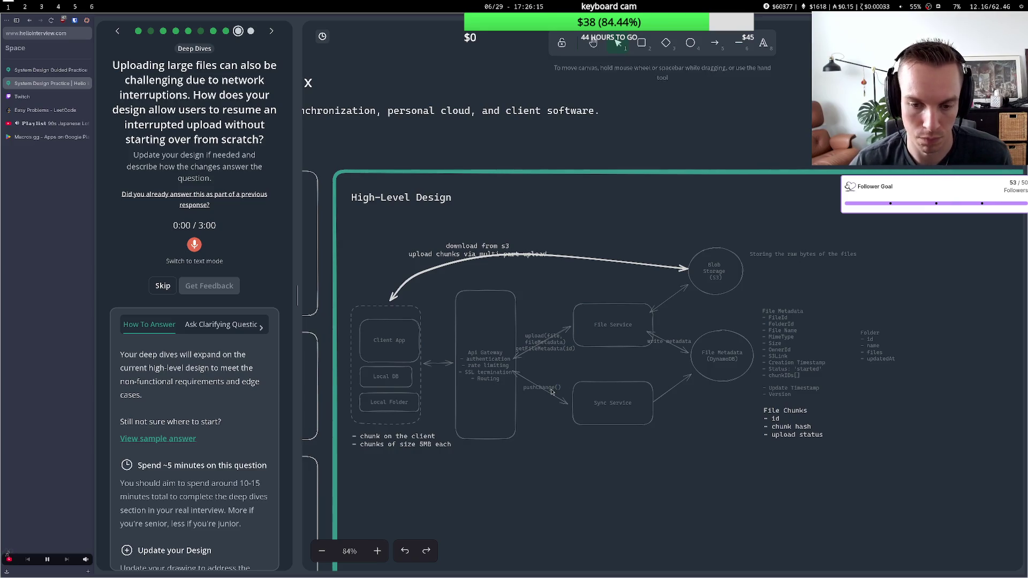
double_click(561, 388)
key(BackSpace)
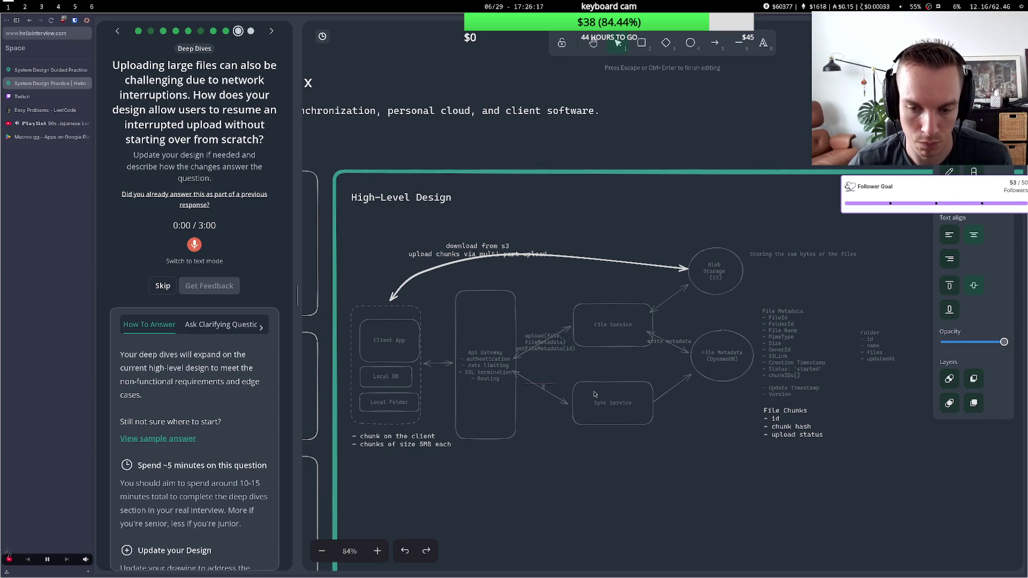
text(getS)
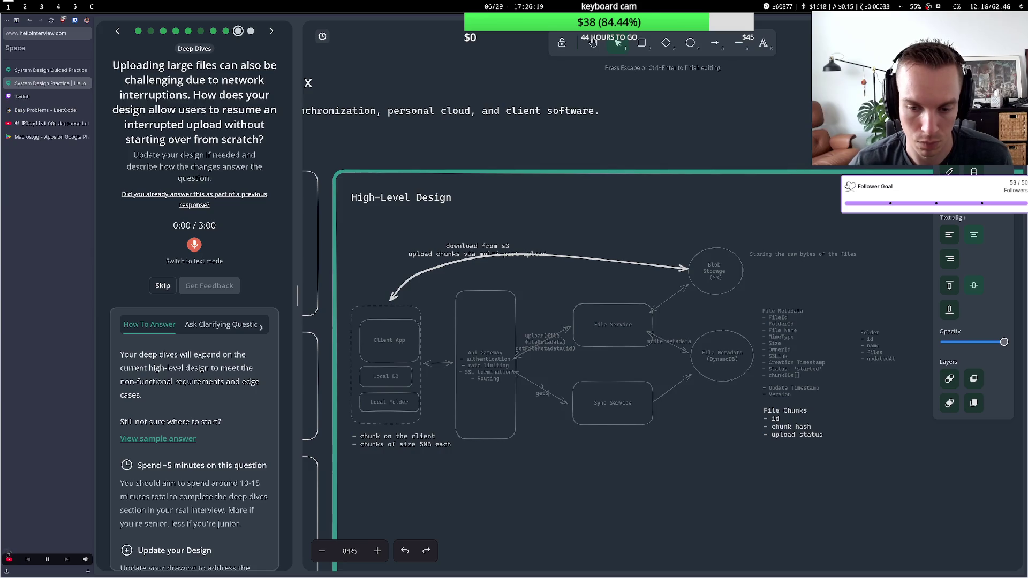
text(yatus)
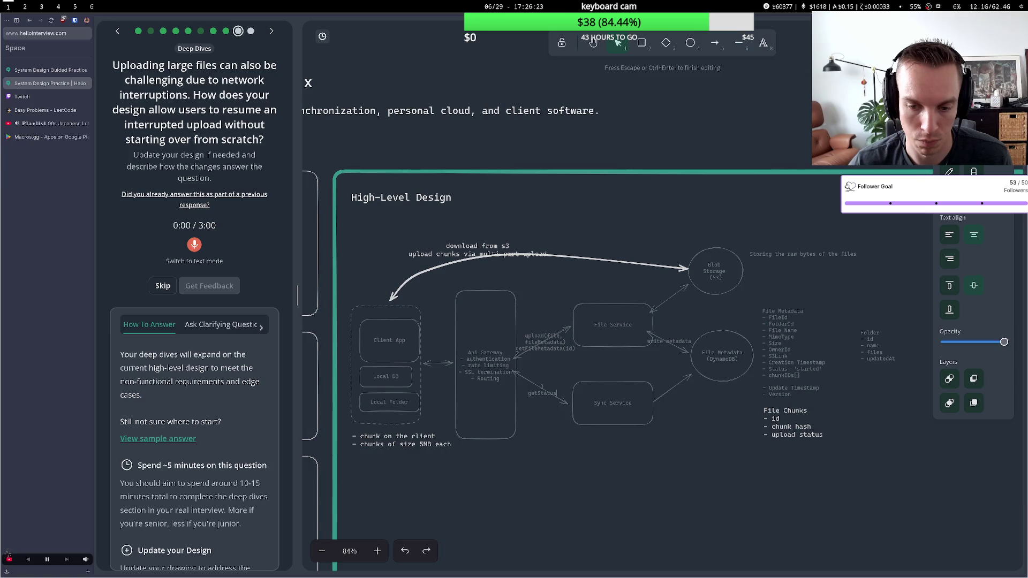
text(())
key(Escape)
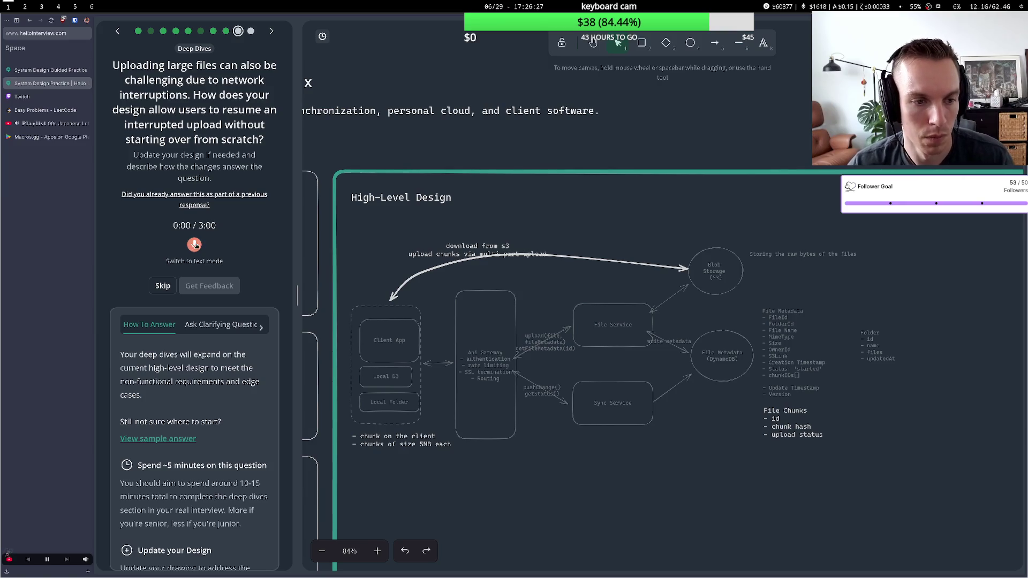
Record a 58-second spoken explanation of how interrupted uploads resume
click(194, 244)
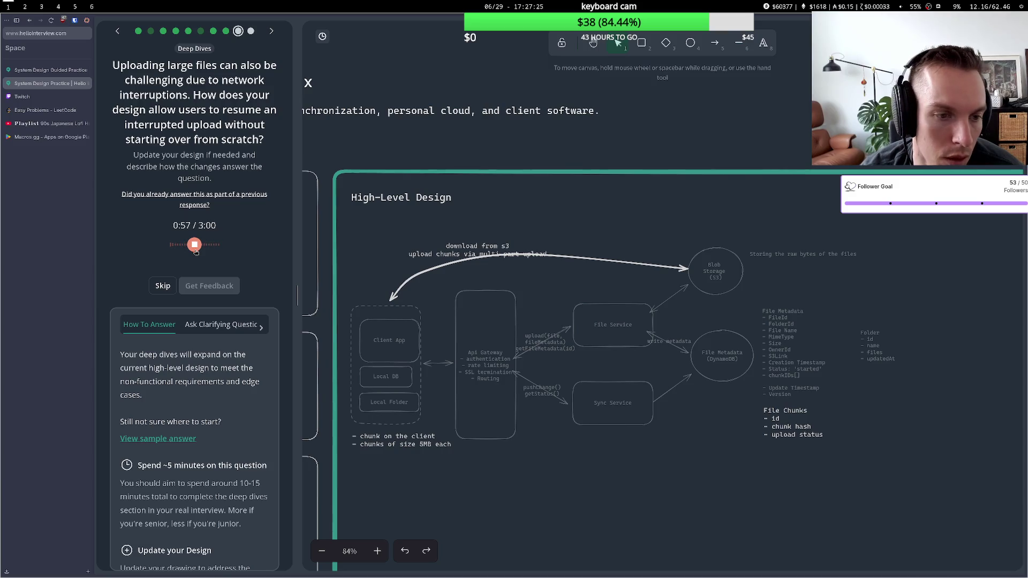
click(196, 249)
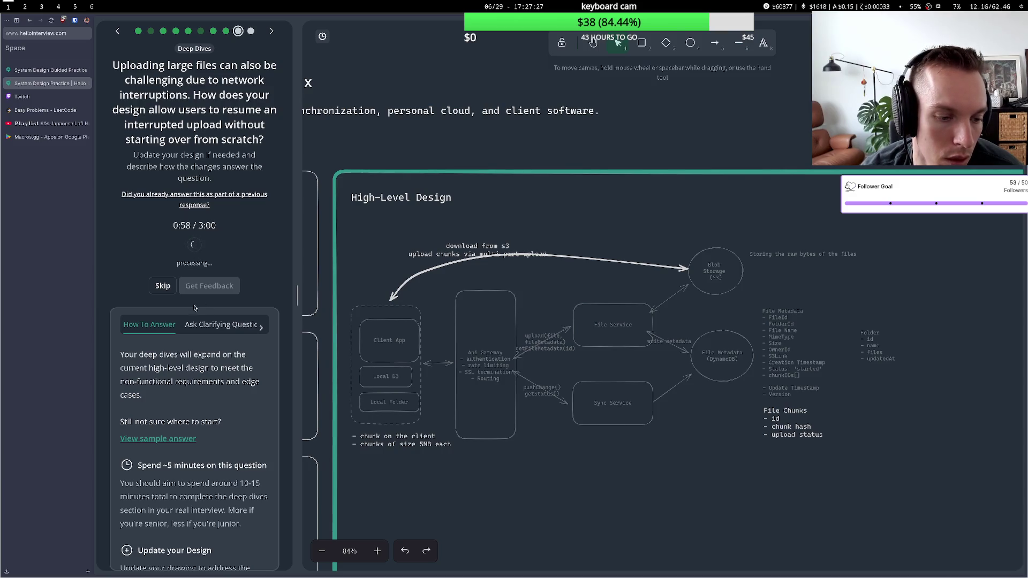
Request feedback and read the first suggestions, highlighting the upload session or file ID point
click(211, 460)
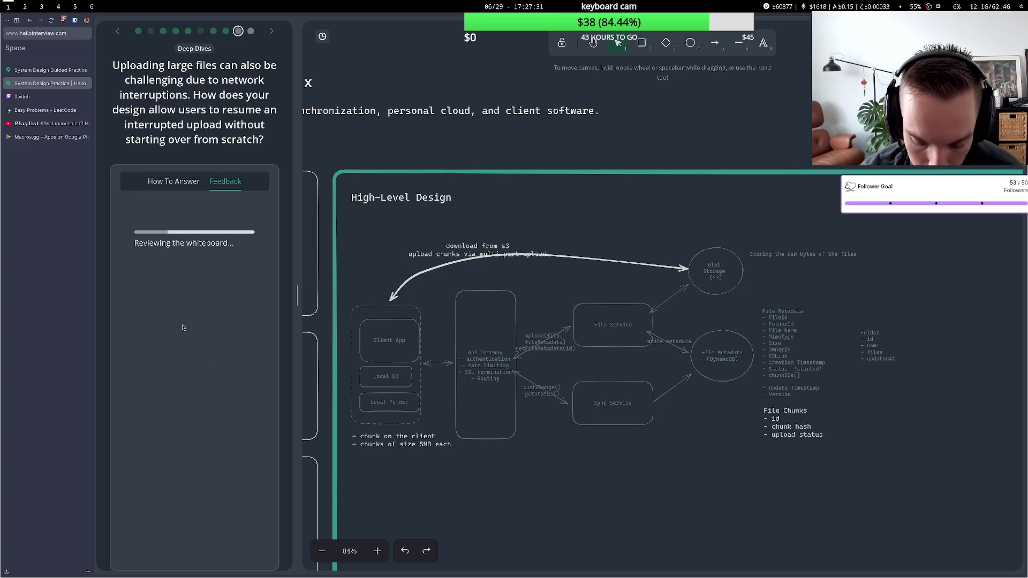
scroll(190, 381, down, 3)
scroll(189, 381, down, 5)
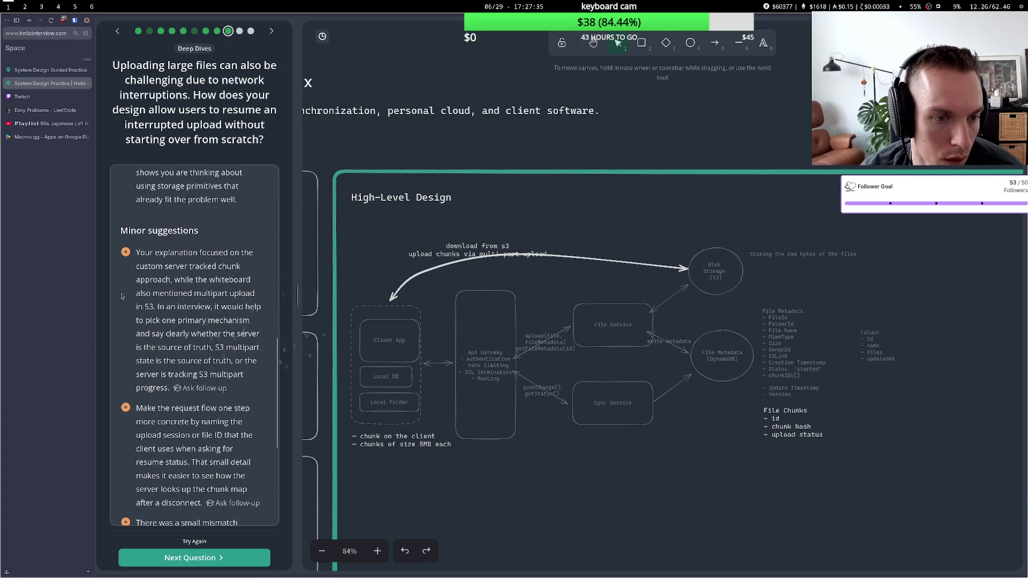
mouse_move(173, 267)
mouse_down()
mouse_move(211, 281)
mouse_move(178, 333)
mouse_move(183, 360)
mouse_up()
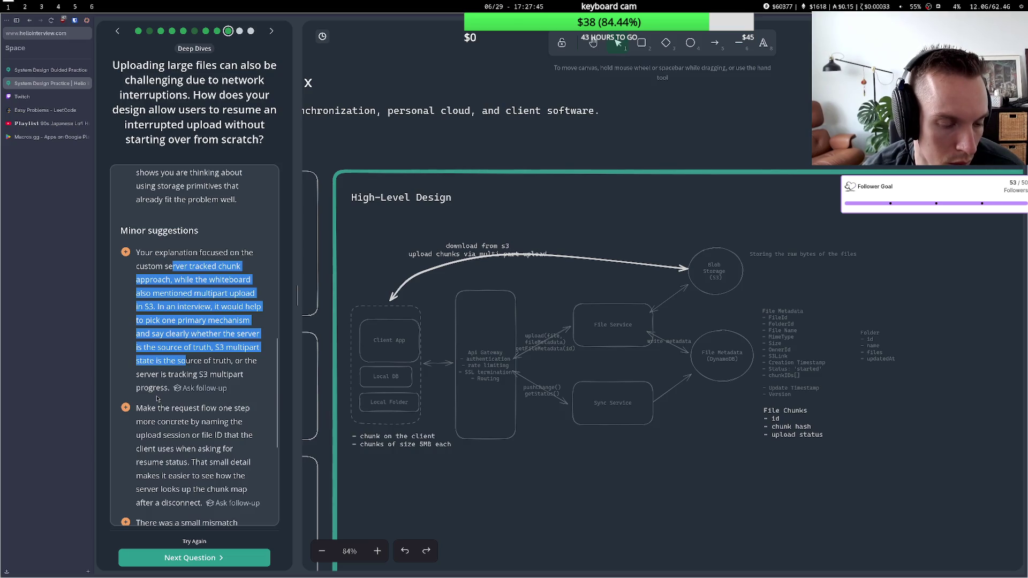
scroll(158, 399, down, 1)
mouse_move(162, 335)
mouse_down()
mouse_move(187, 349)
mouse_move(160, 362)
mouse_up()
click(188, 349)
click(159, 361)
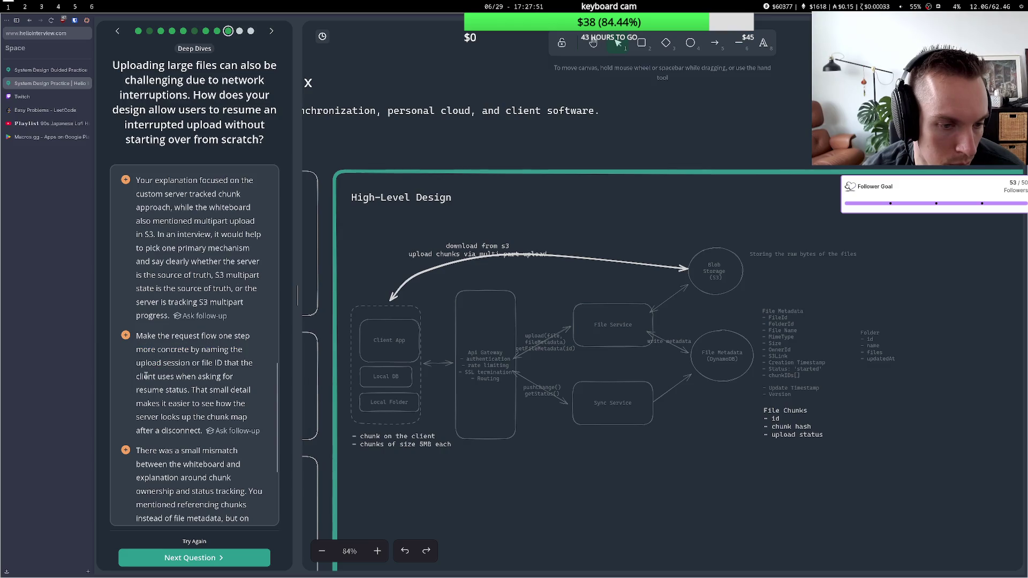
drag(175, 363, 241, 366)
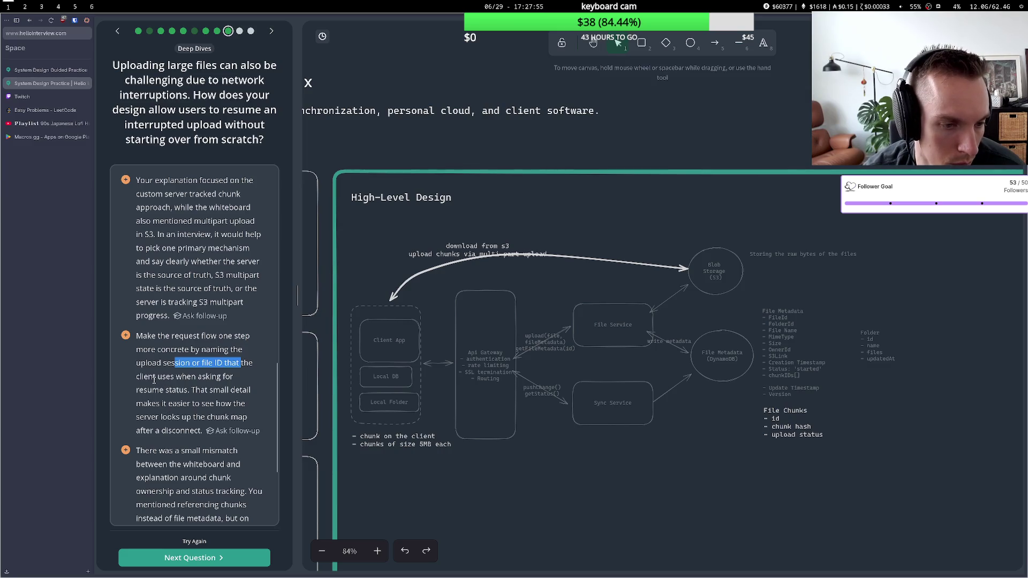
mouse_move(154, 379)
mouse_down()
mouse_move(182, 401)
mouse_move(180, 391)
mouse_up()
click(182, 402)
click(179, 391)
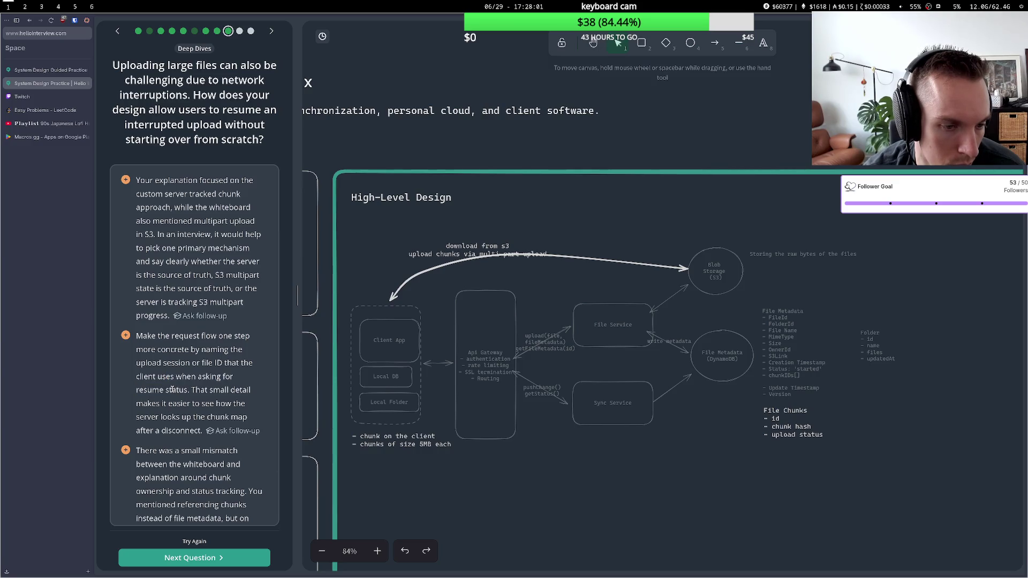
Read the third suggestion on file metadata and chunk pointers, then open the sample answer
mouse_move(178, 390)
mouse_down()
mouse_move(212, 390)
mouse_move(186, 416)
mouse_up()
click(212, 390)
click(186, 416)
scroll(180, 425, down, 5)
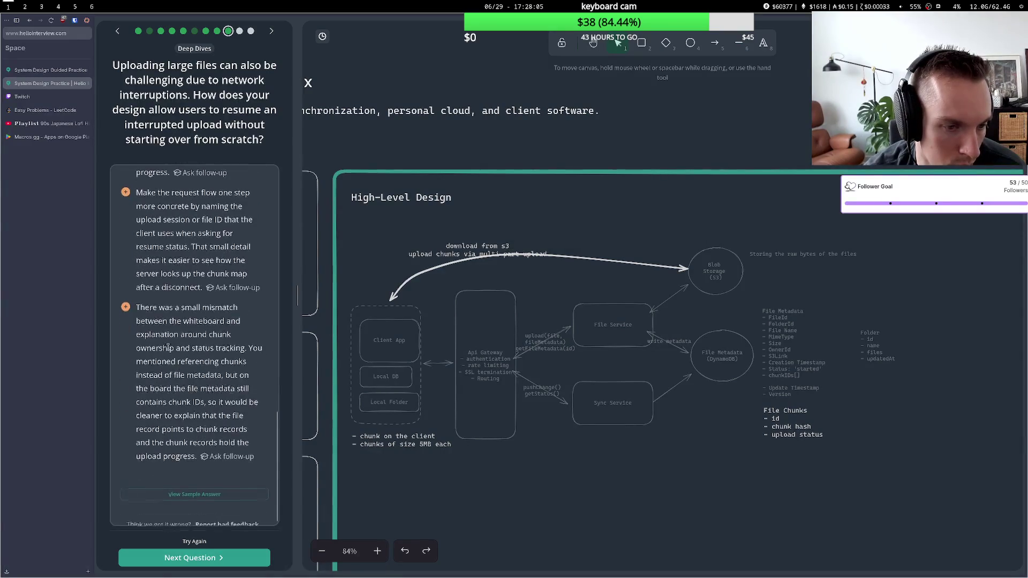
mouse_move(160, 304)
mouse_down()
mouse_move(174, 321)
mouse_move(167, 368)
mouse_move(215, 361)
mouse_move(181, 376)
mouse_move(190, 388)
mouse_up()
click(180, 331)
click(167, 369)
click(192, 369)
click(187, 386)
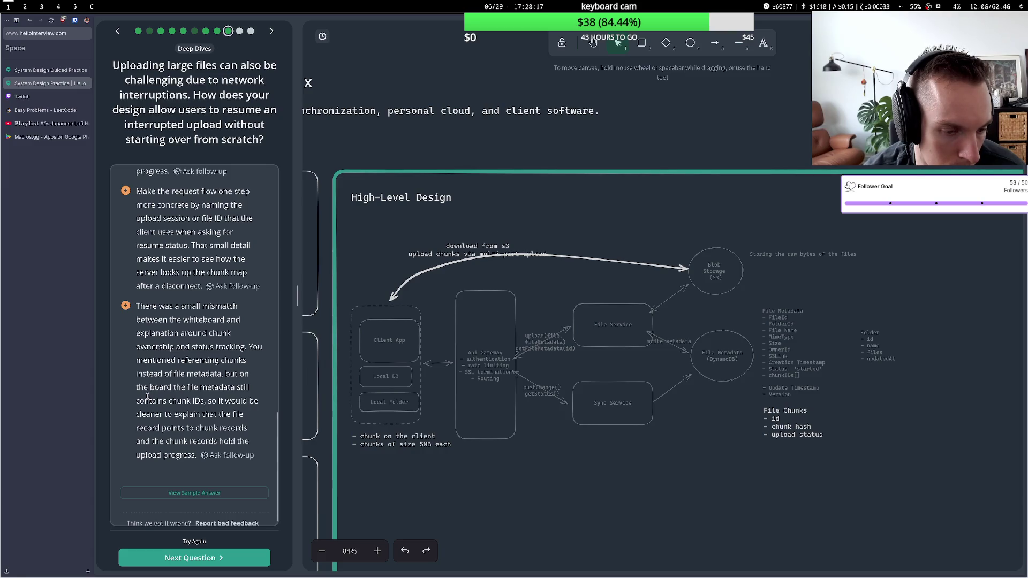
mouse_move(145, 416)
mouse_down()
mouse_move(220, 416)
mouse_move(215, 428)
mouse_up()
click(220, 416)
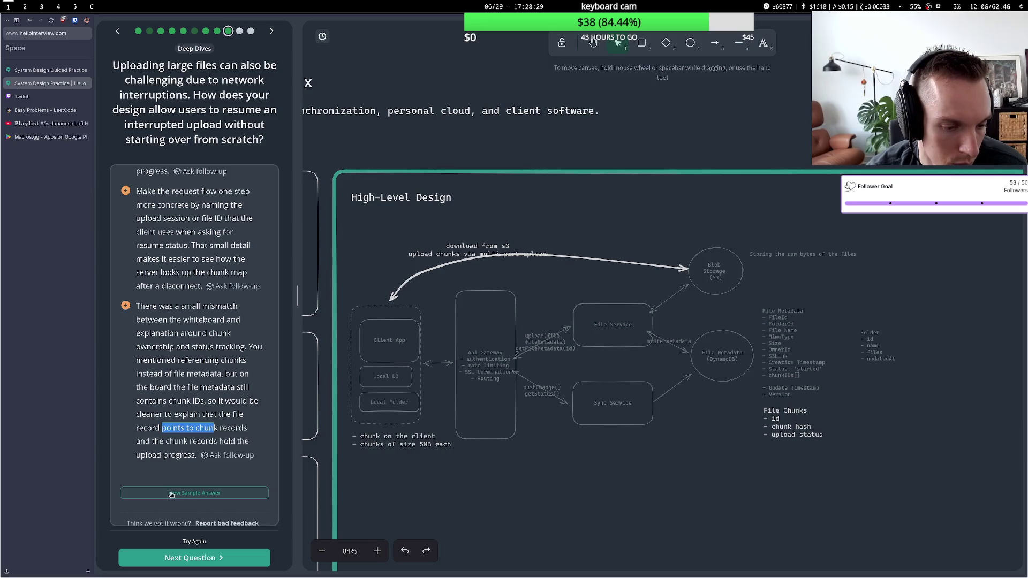
click(171, 494)
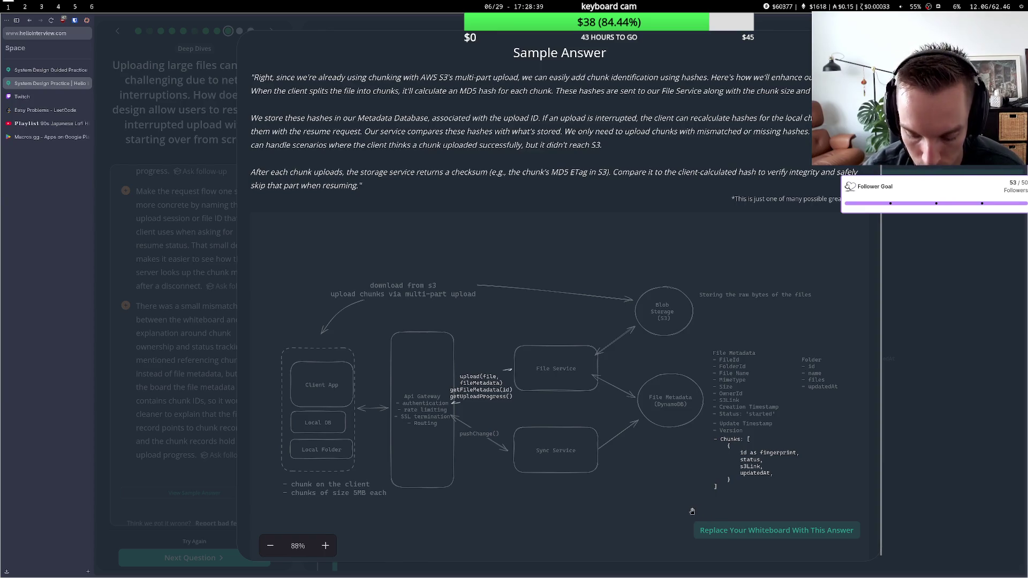
Replace the deep-dives whiteboard with the resumable-upload sample answer and confirm the replacement
click(742, 530)
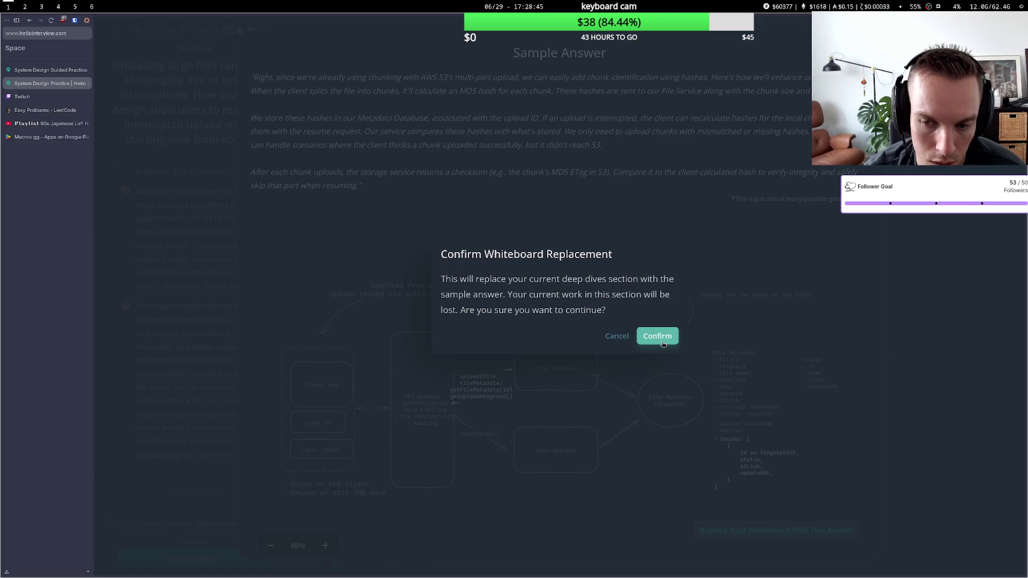
click(661, 342)
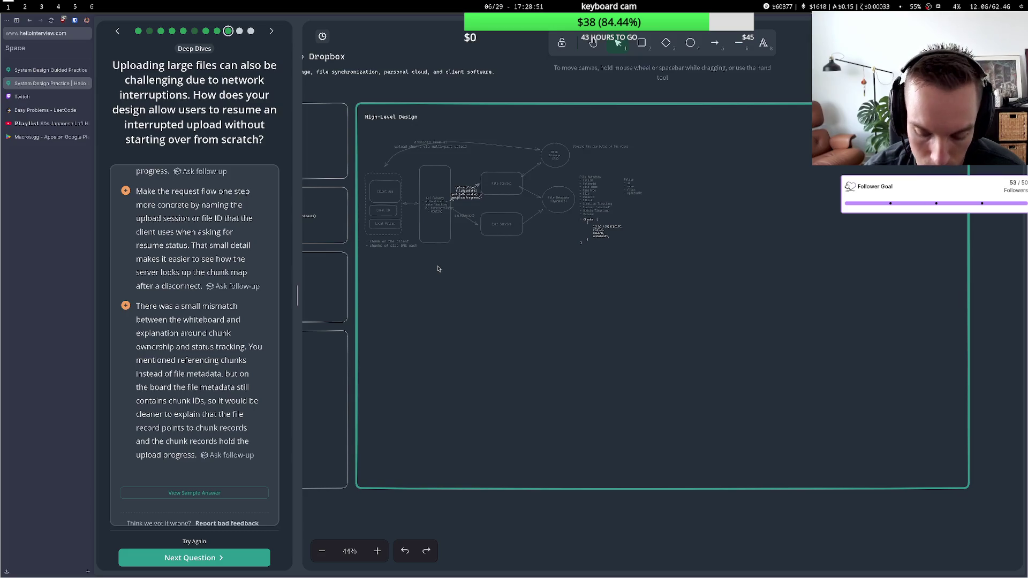
Advance to the follow-up on idempotently finalizing multipart chunk uploads and scroll up to read it
click(198, 558)
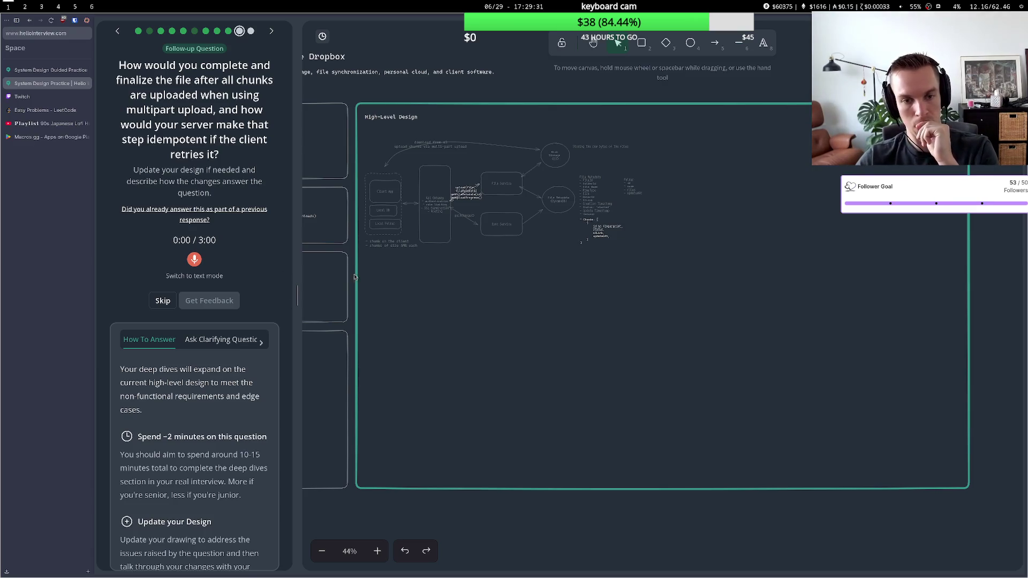
scroll(459, 236, up, 4)
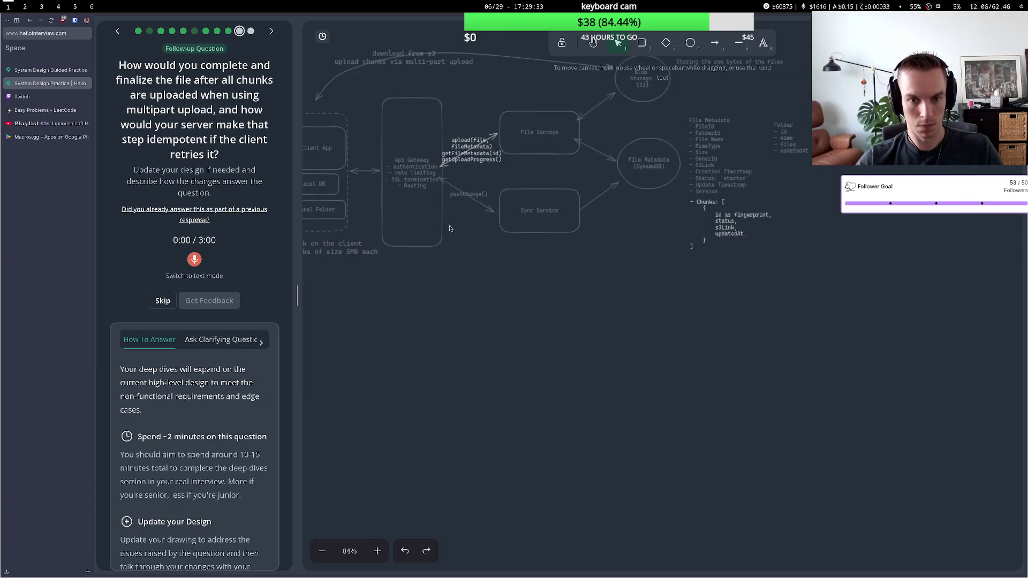
Nudge the Api Gateway box up, pan to the High-Level Design frame, and begin recording an answer
click(447, 211)
drag(448, 211, 444, 200)
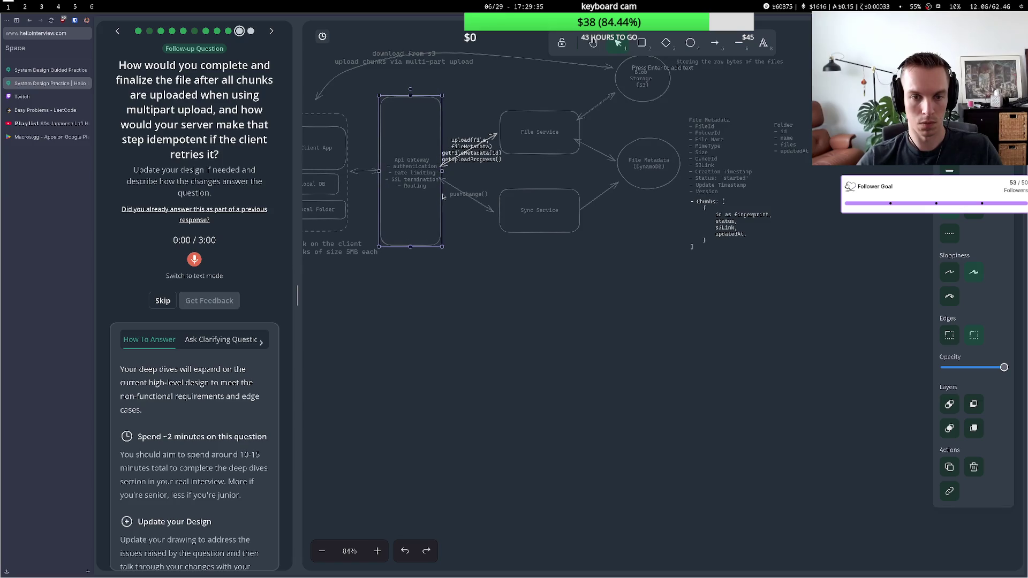
click(593, 42)
mouse_move(413, 276)
mouse_down()
mouse_move(436, 392)
mouse_move(470, 419)
mouse_up()
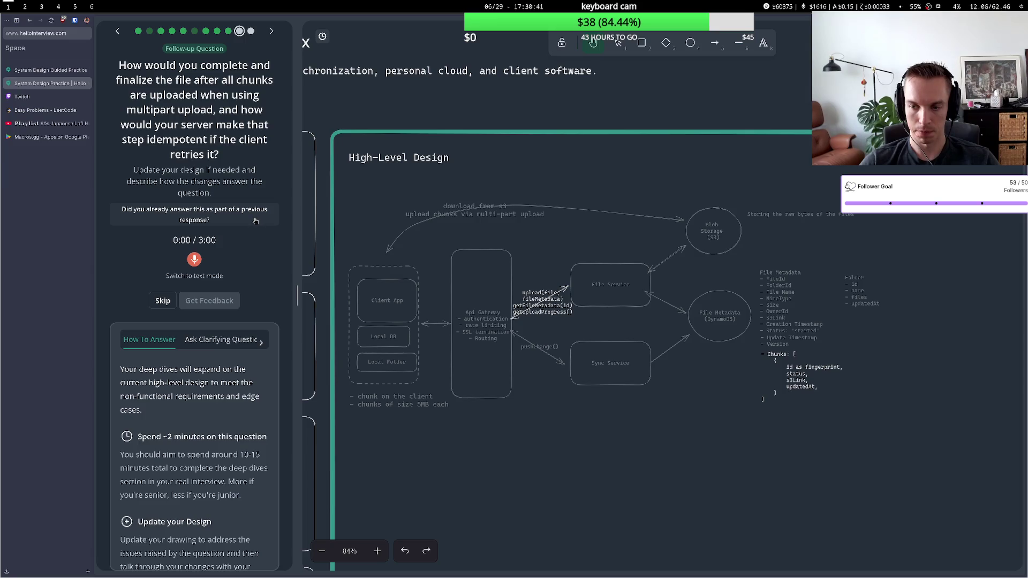
click(195, 260)
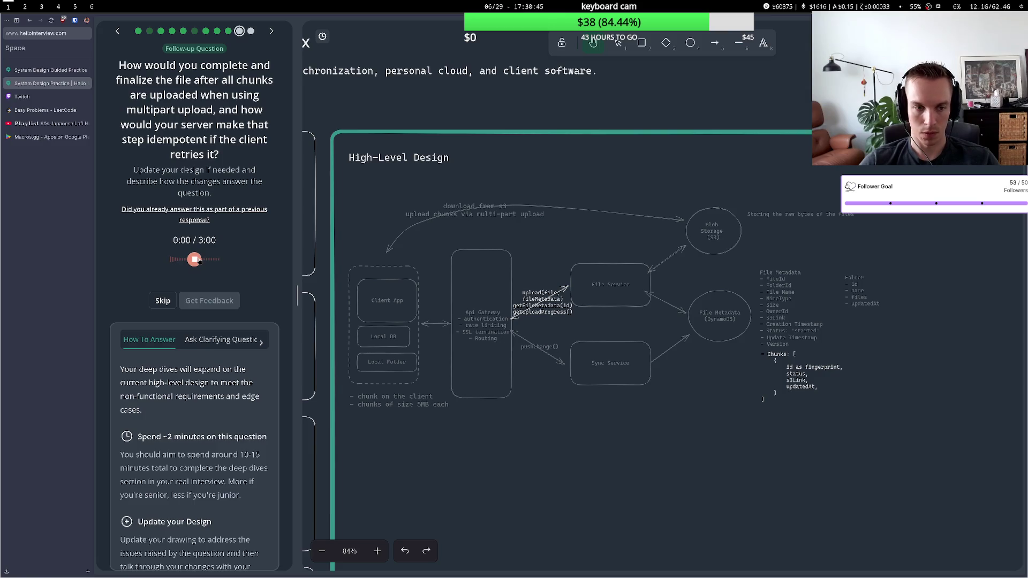